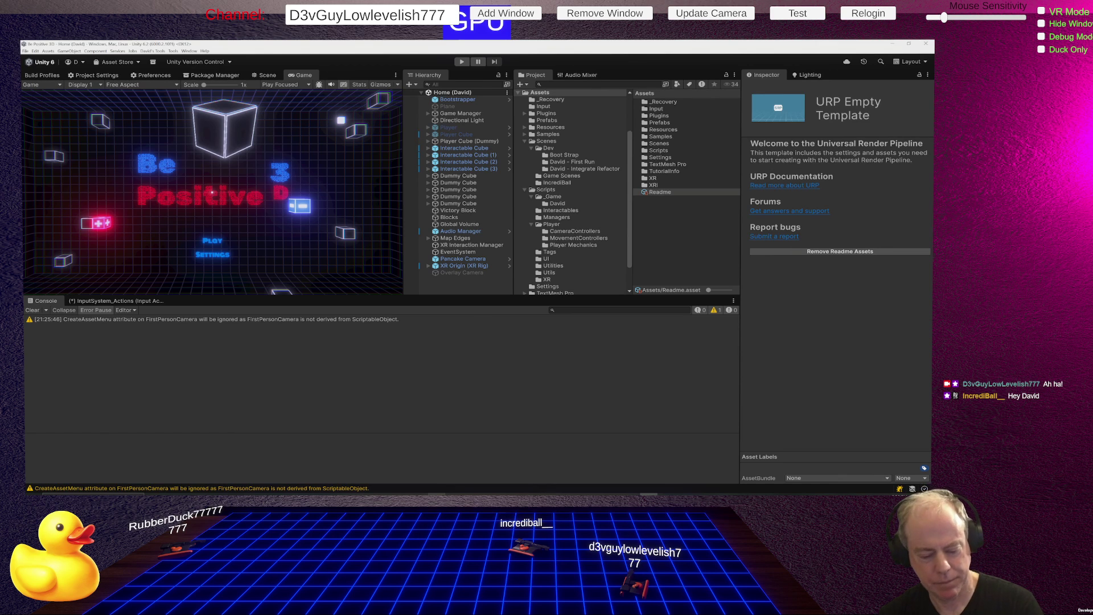
- Switch from Unity to Sourcetree's commit history for Be_Positive_3D on the VR_Integration branch
key("alt+Tab")
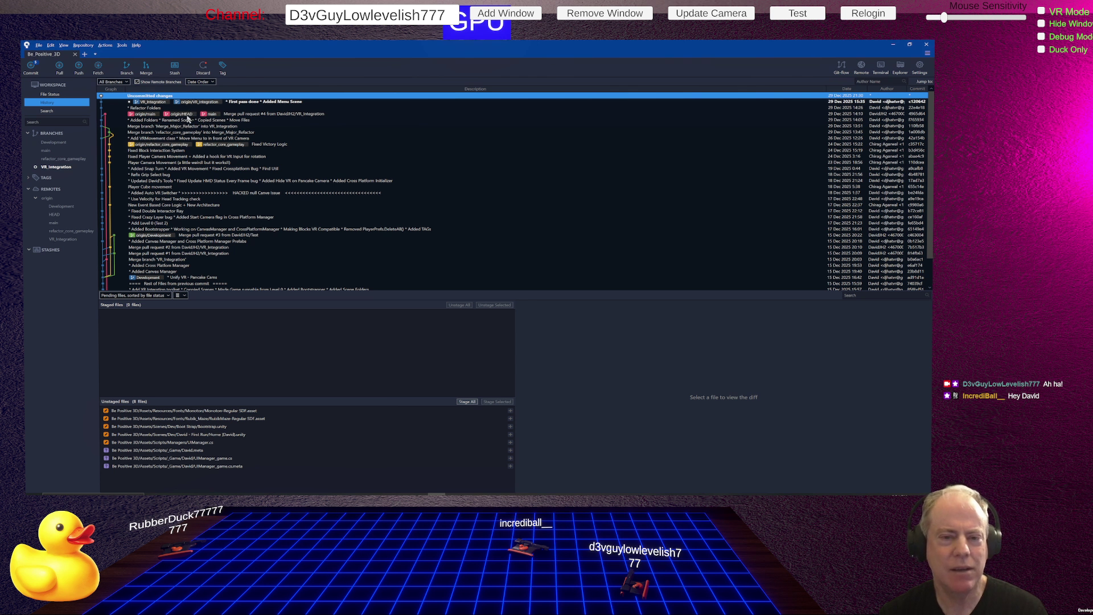
- Inspect the Merge pull request #4 commit, then jump to VR_Integration's latest commit, 'First pass done * Added Menu Scene'
left_click(183, 116)
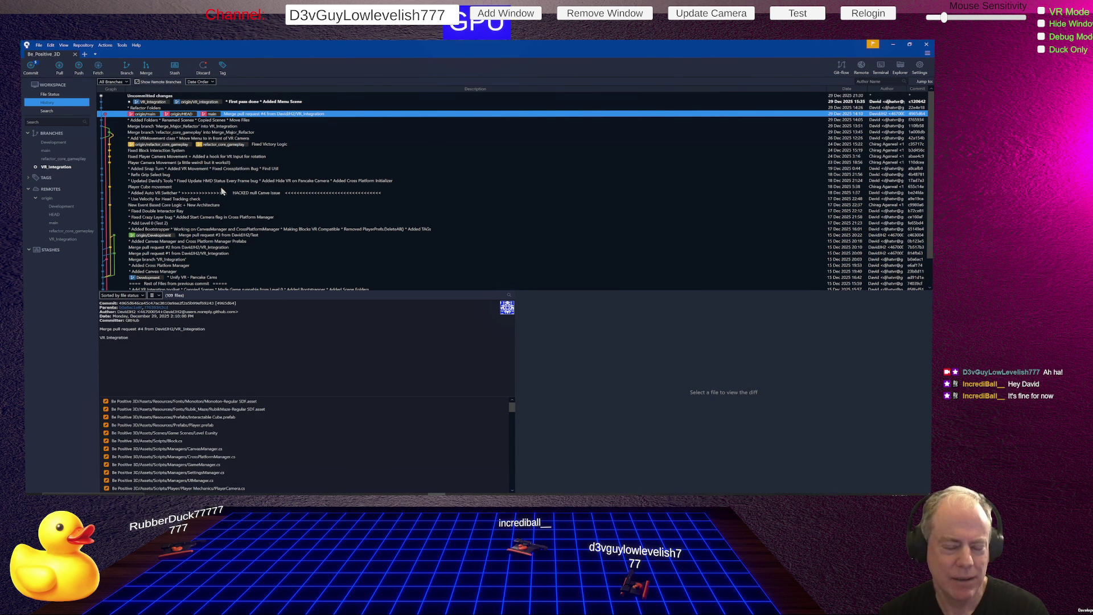
scroll(229, 186, "down", 2)
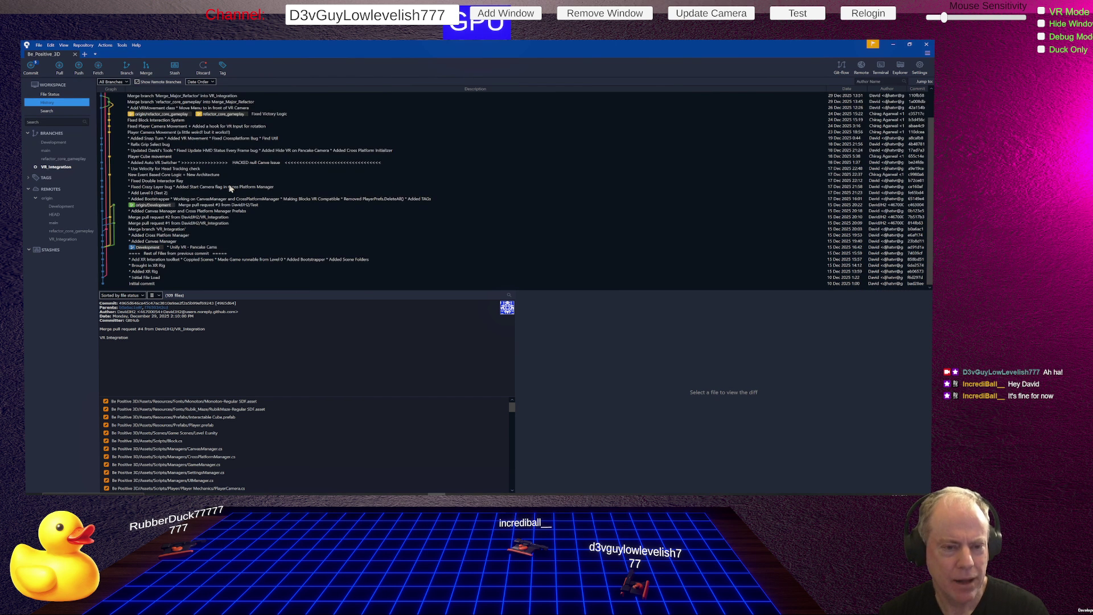
scroll(200, 204, "up", 2)
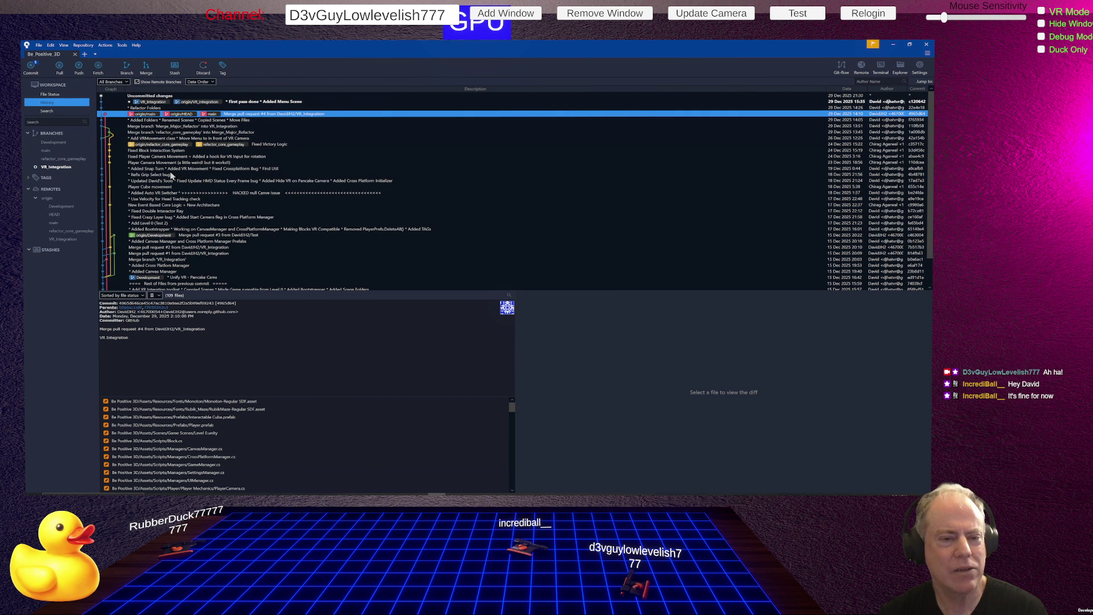
scroll(170, 170, "down", 2)
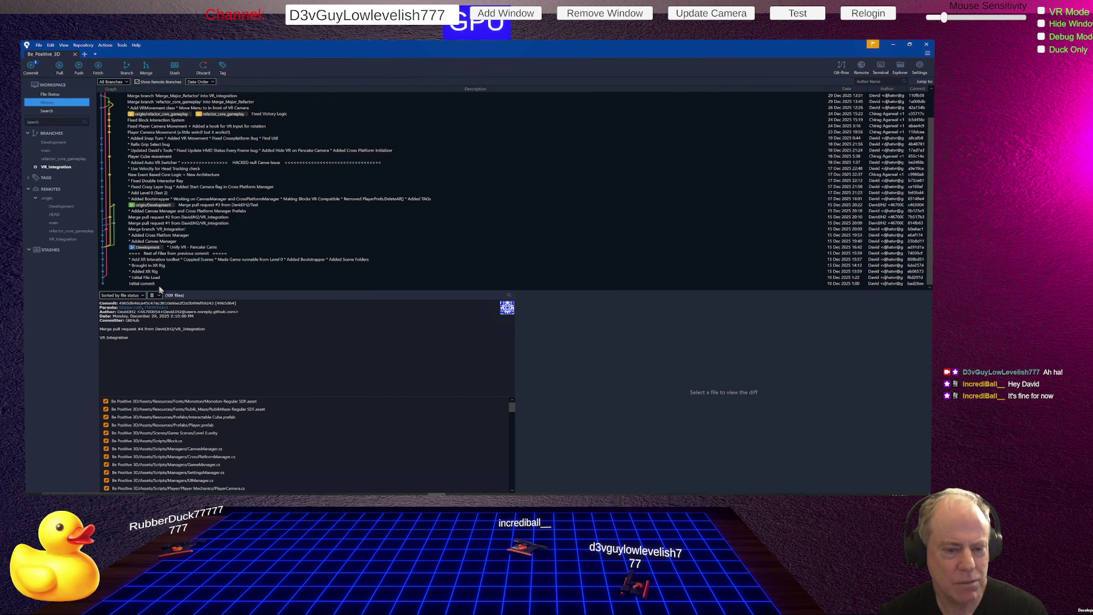
scroll(150, 264, "up", 2)
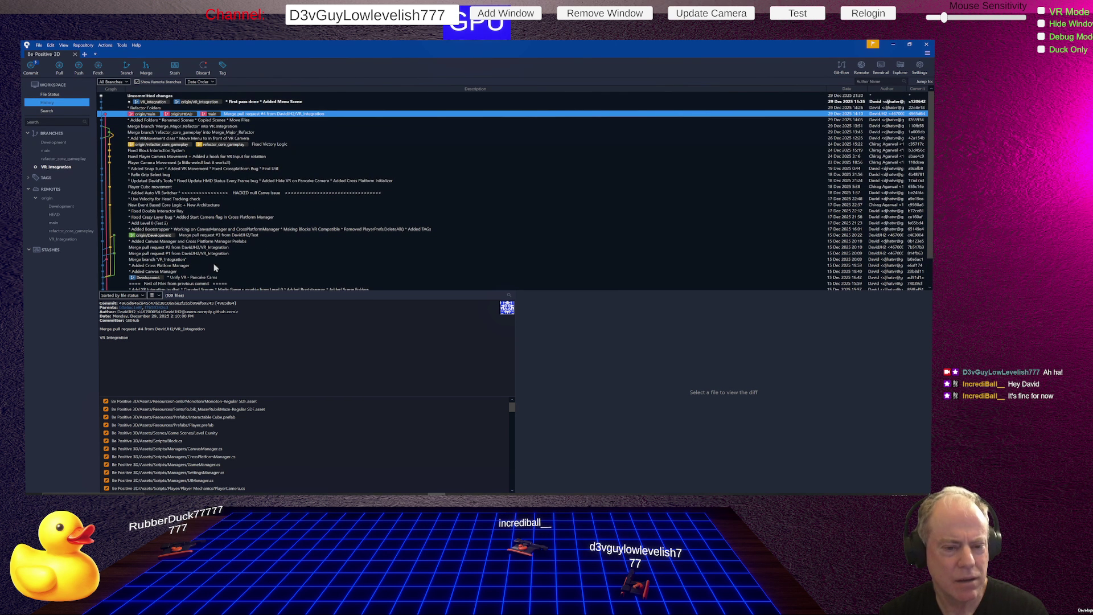
left_click(65, 168)
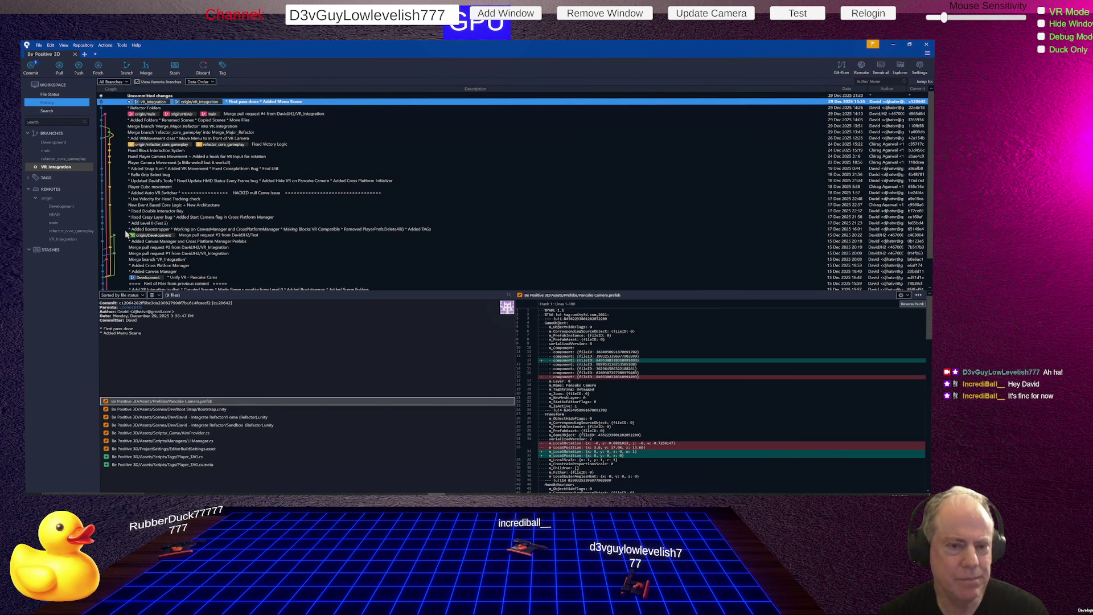
- Review the refactor_core_gameplay, Development merge, manager prefabs and Merge pull request #2 commits
left_click(185, 148)
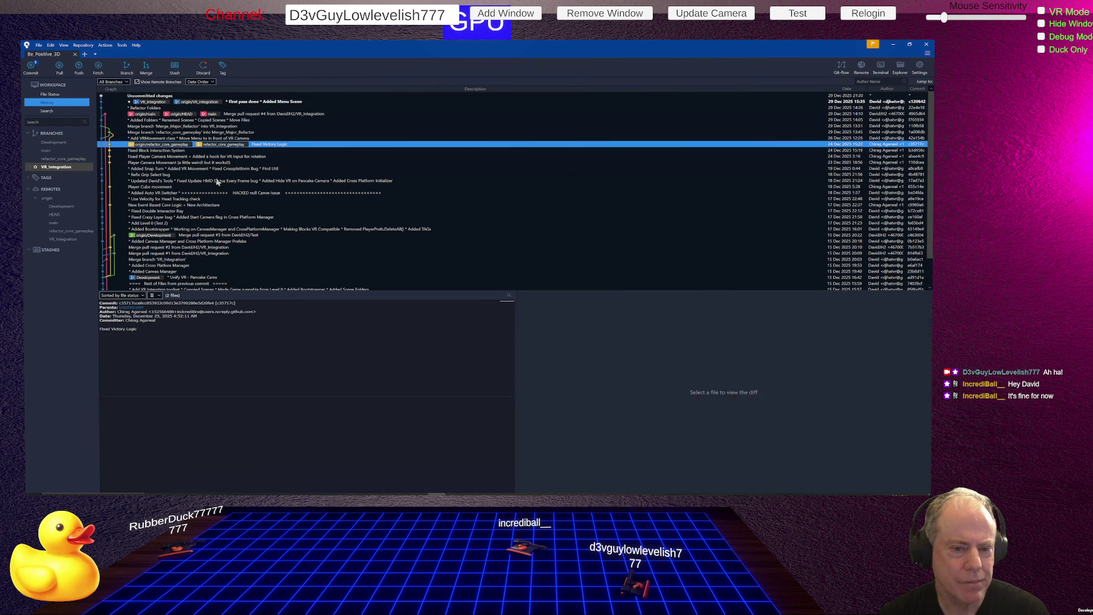
left_click(157, 238)
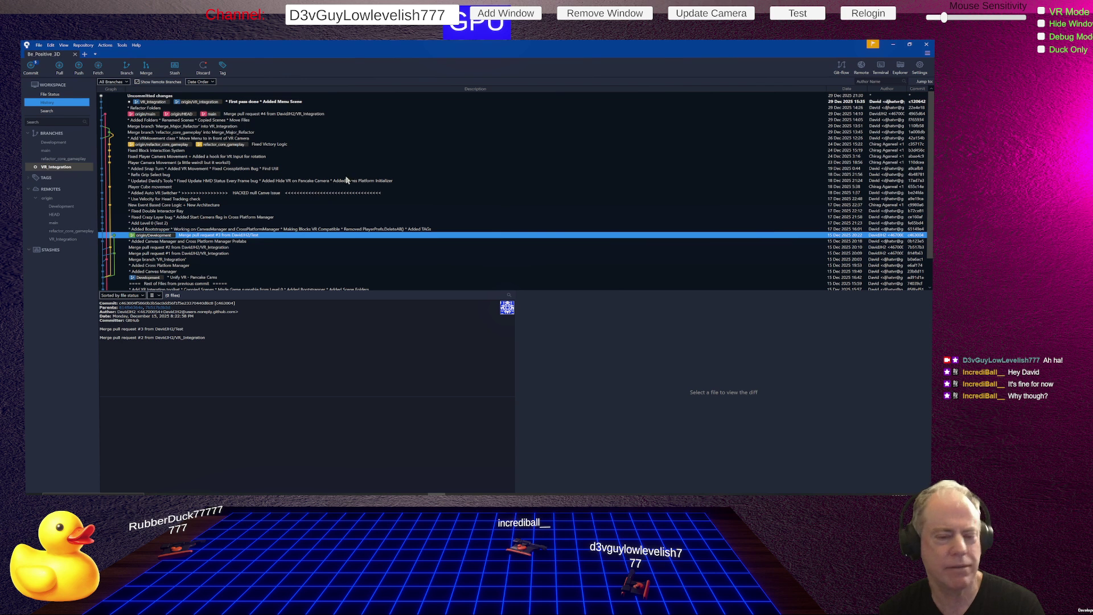
scroll(350, 179, "down", 1)
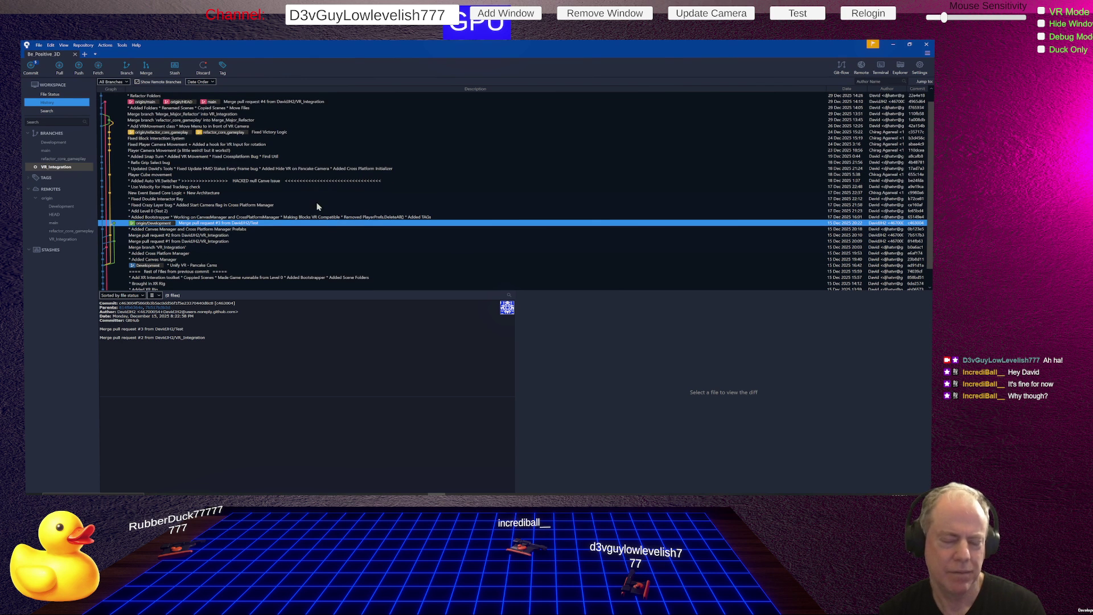
left_click(217, 230)
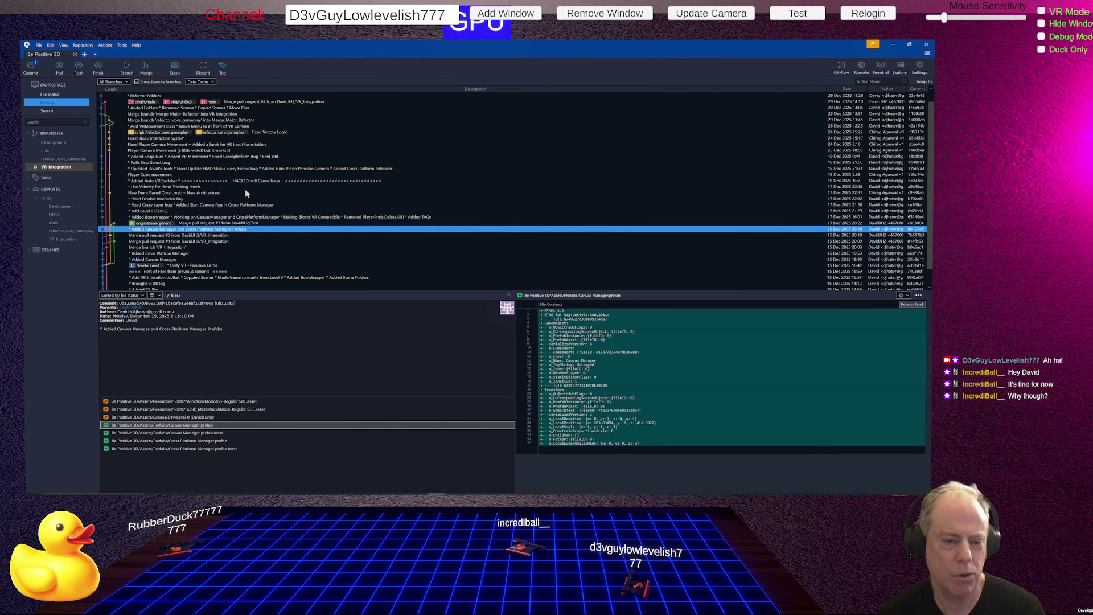
left_click(225, 237)
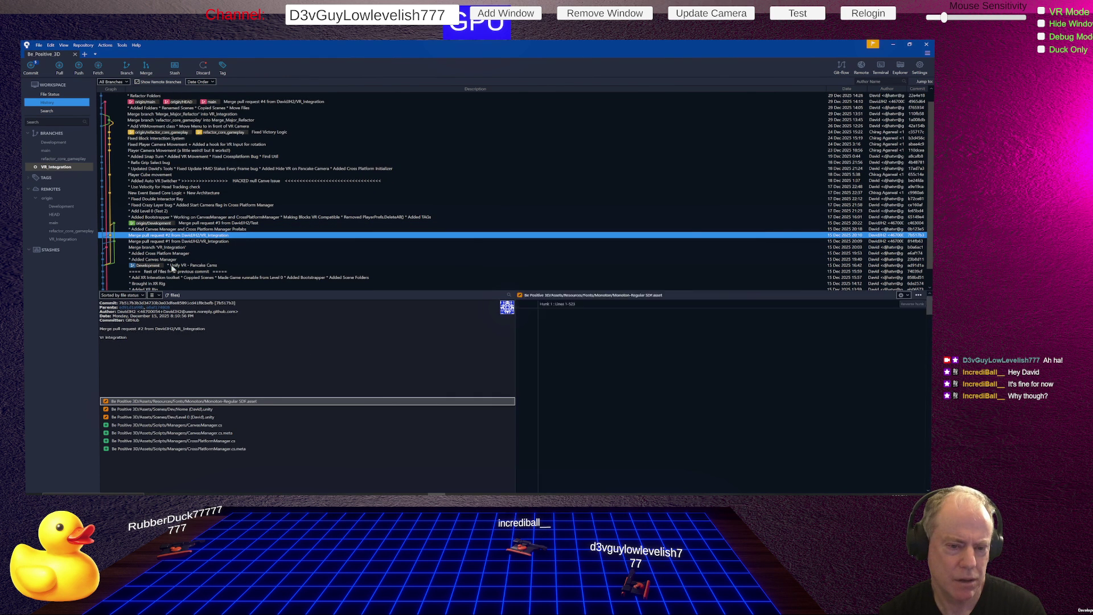
- Review the Unify VR - Pancake Cams and XR Interaction toolkit commits, then return to Unity
left_click(172, 267)
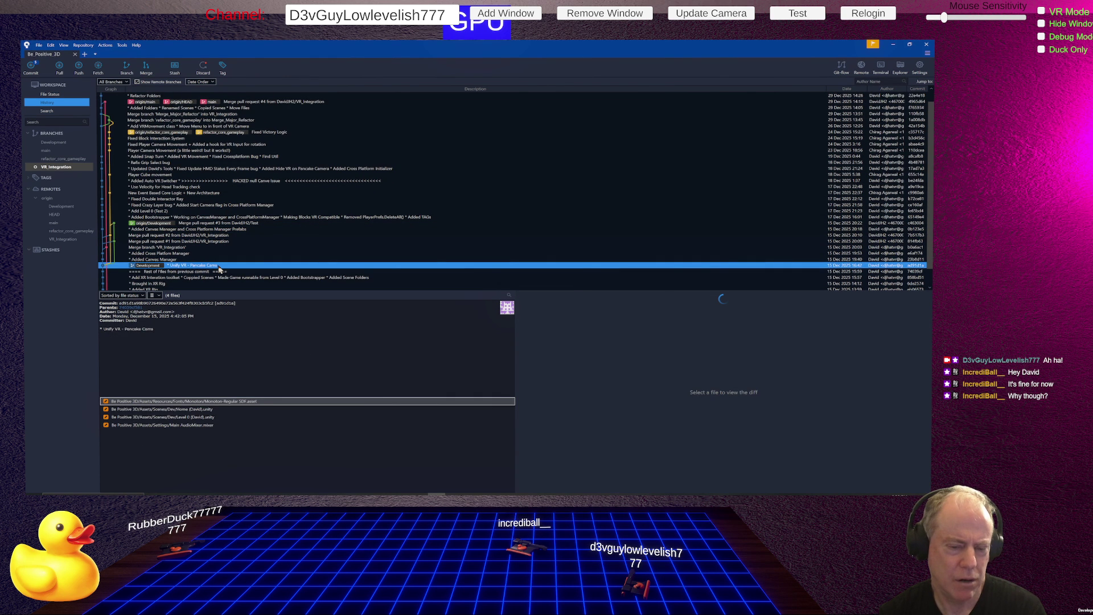
left_click(200, 273)
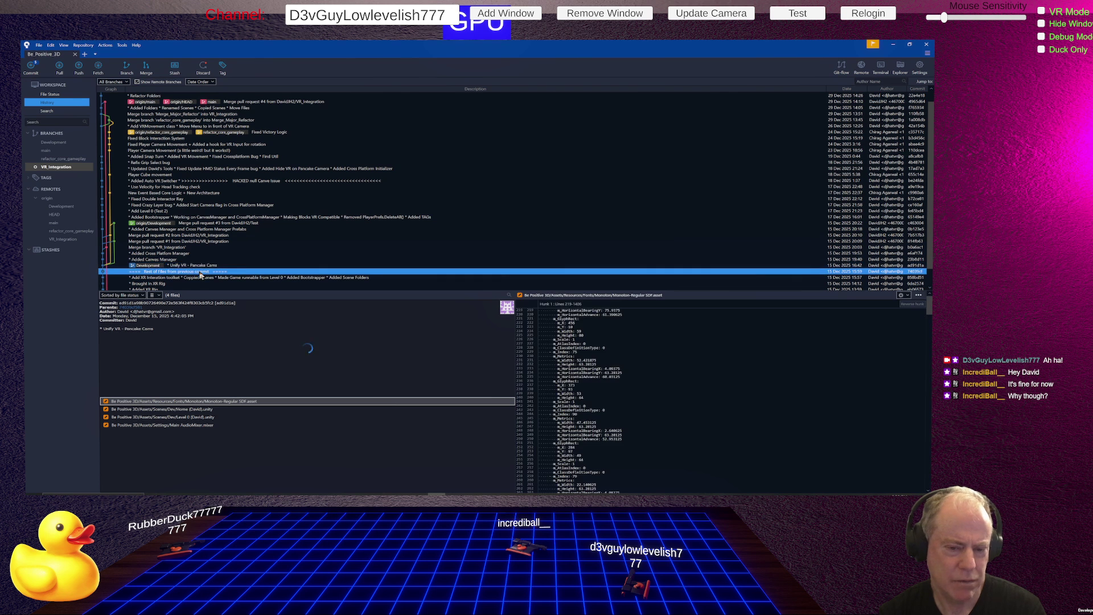
left_click(190, 278)
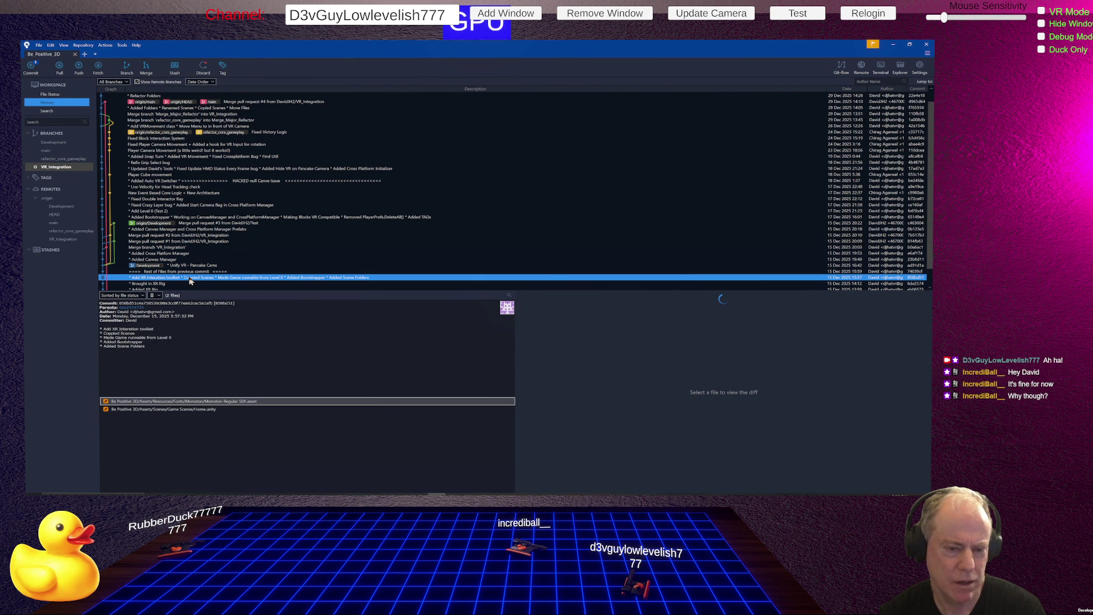
left_click(159, 266)
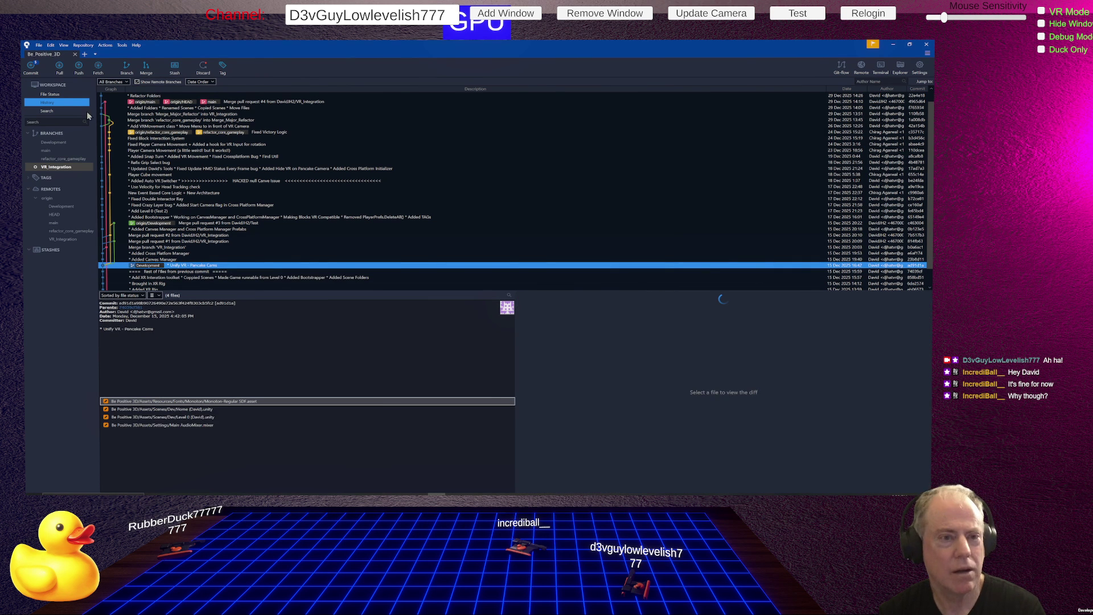
left_click(49, 94)
key("alt+Tab")
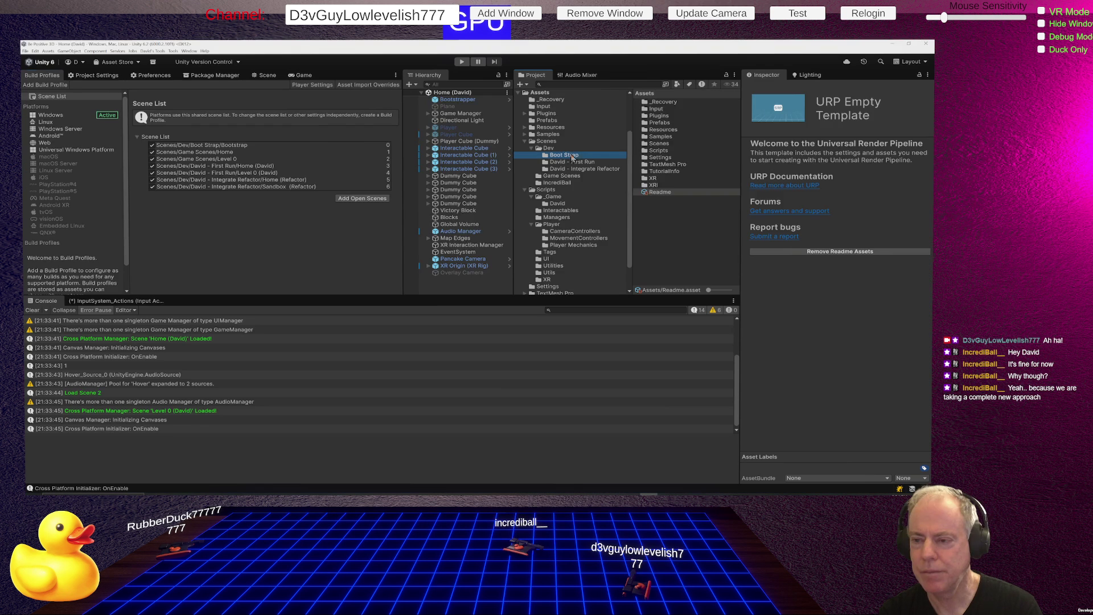
- Open the Bootstrap scene, set Home Screen Loader's Home Screen index to 5, and enter Play mode
left_click(663, 102)
double_click(663, 102)
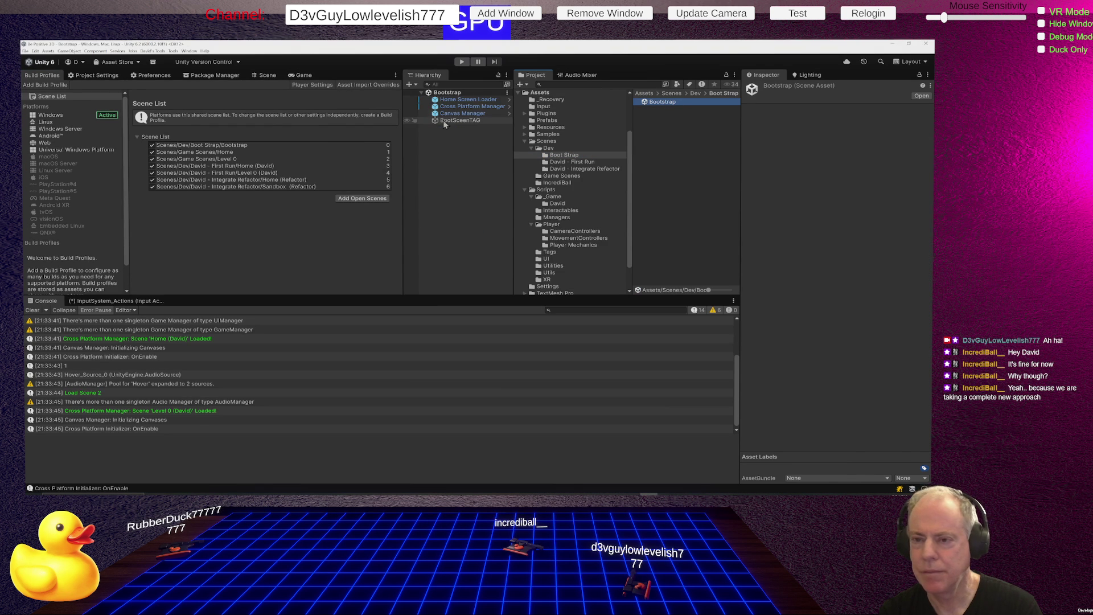
left_click(475, 100)
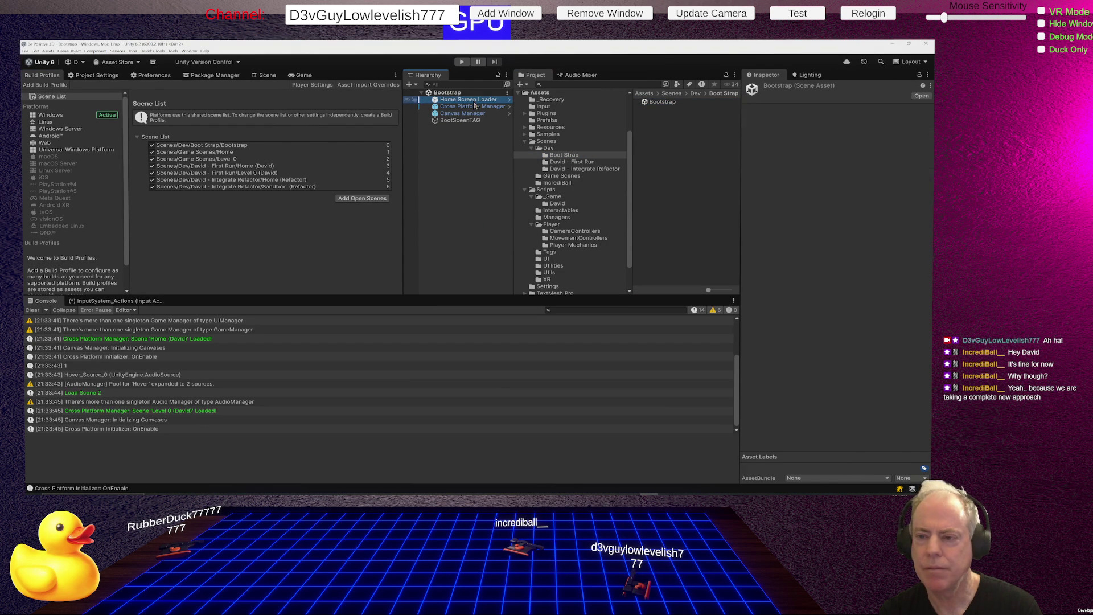
left_click(842, 192)
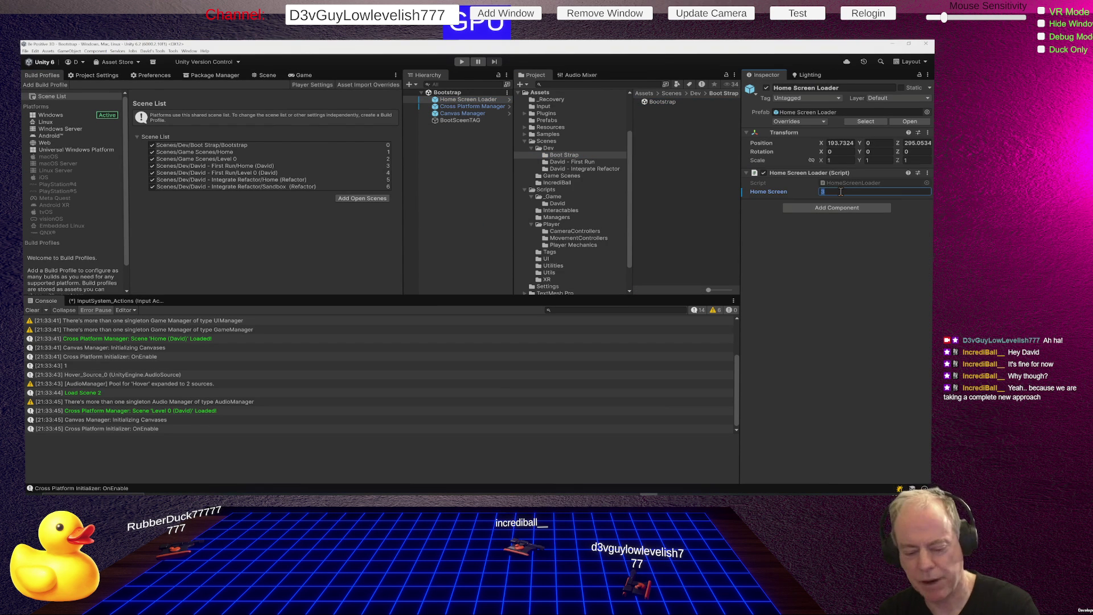
key("Return")
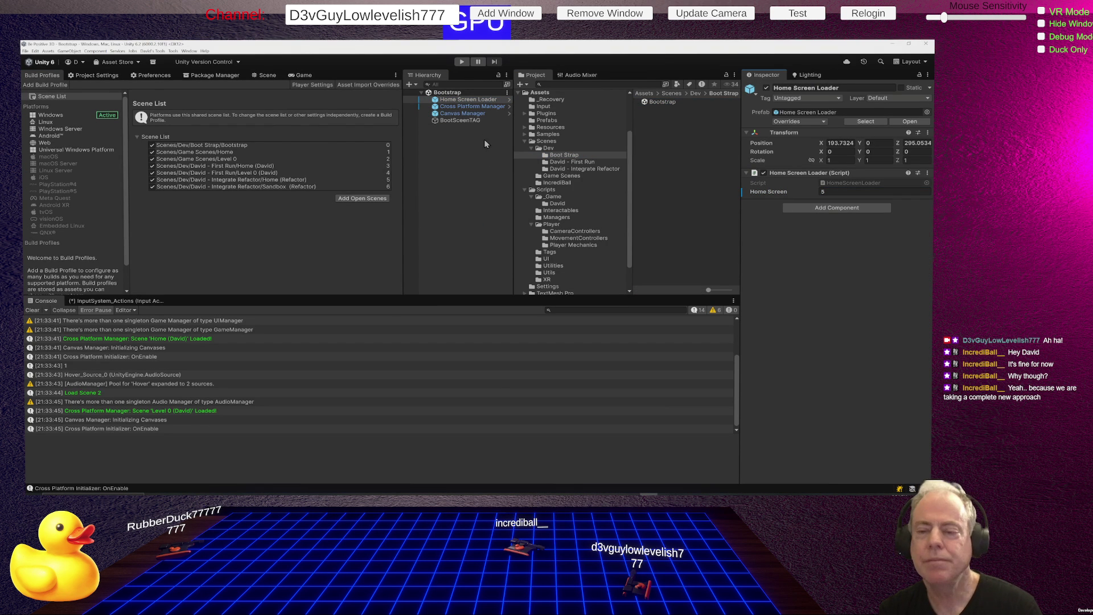
left_click(466, 65)
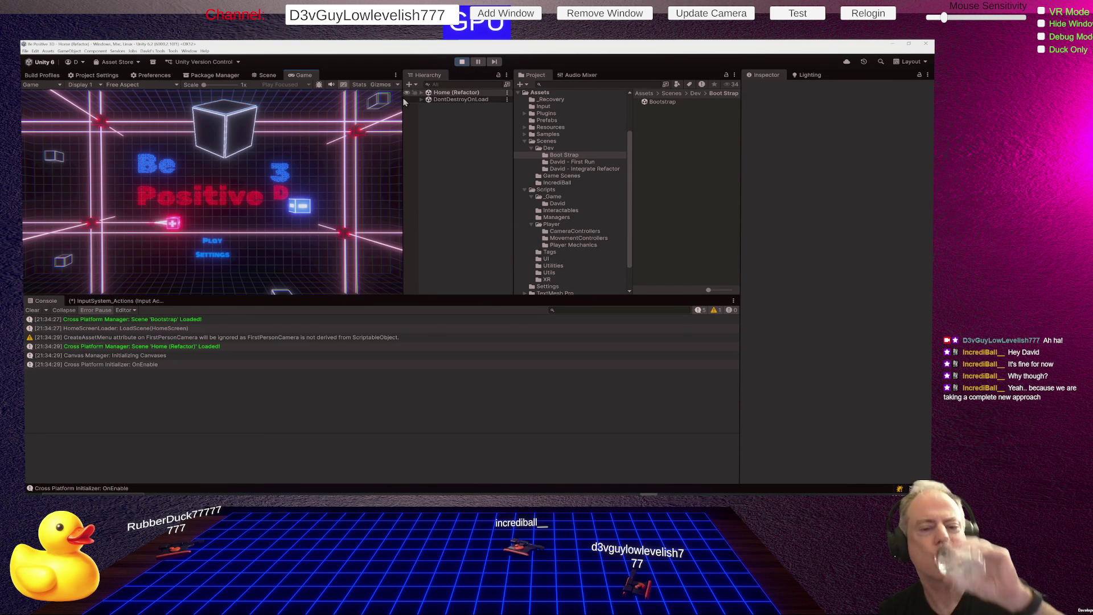
- Load the Sandbox level from the home menu's Play button, then stop Play mode
left_click(213, 240)
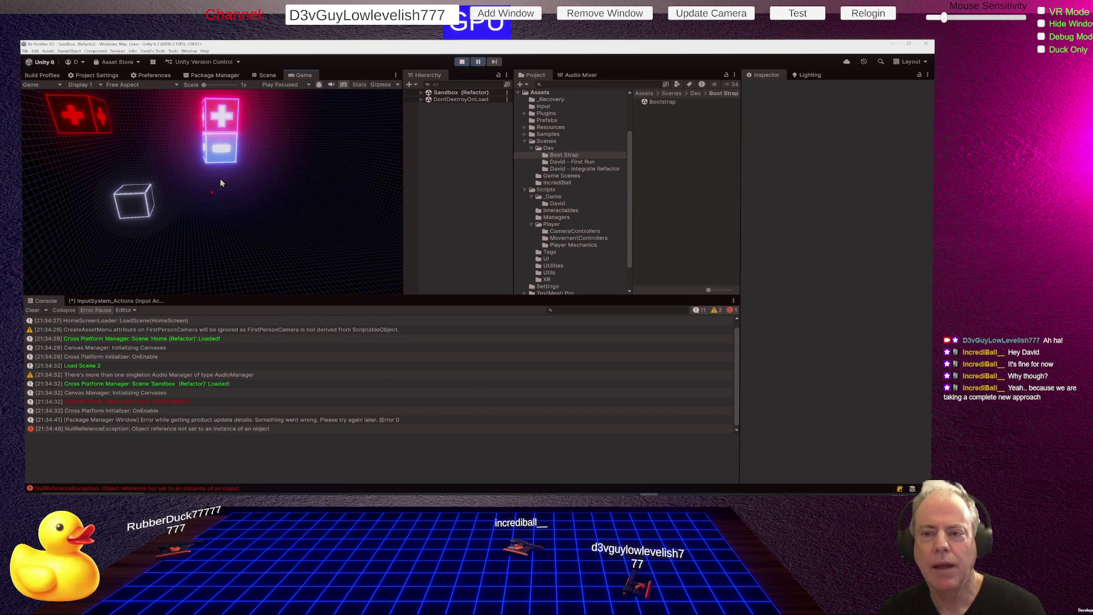
left_click(463, 62)
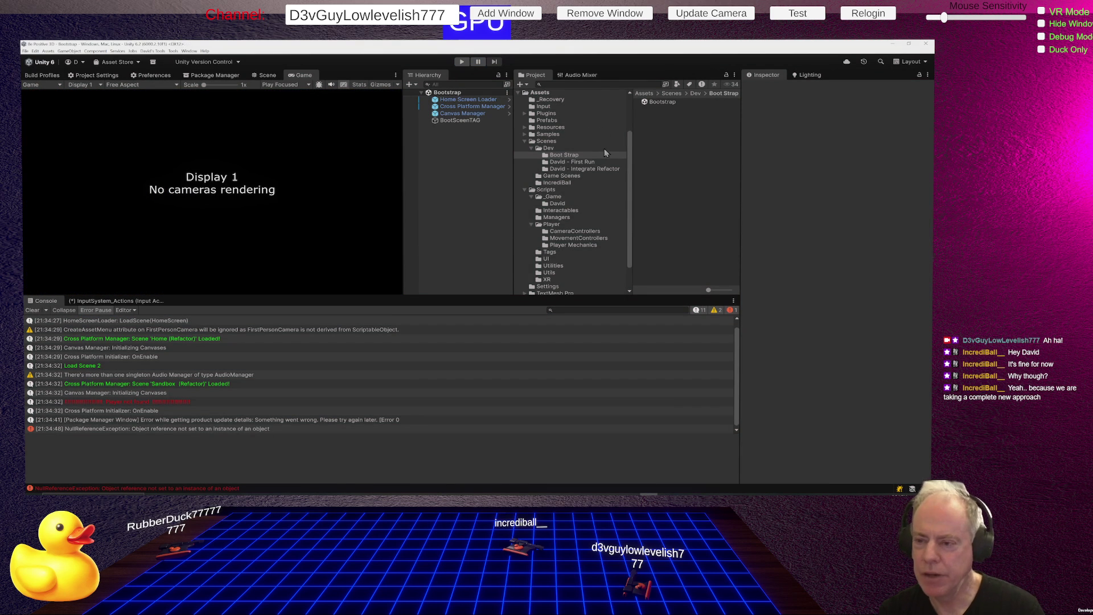
- In the Build Profiles scene list, confirm Home (Refactor) is scene 5, matching Home Screen Loader's index
left_click(42, 77)
left_click(61, 98)
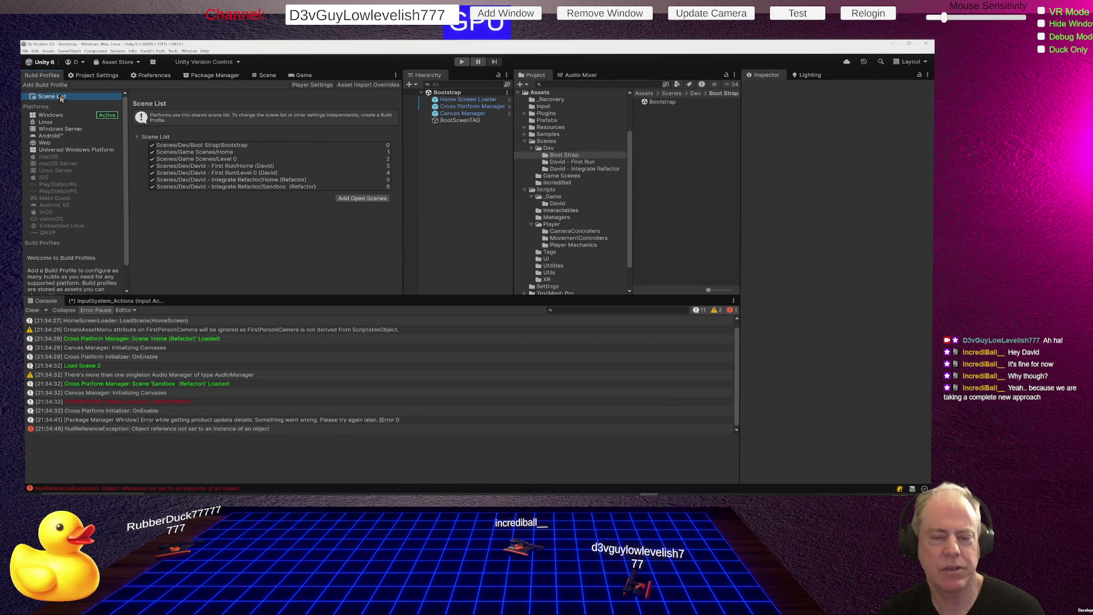
left_click(239, 146)
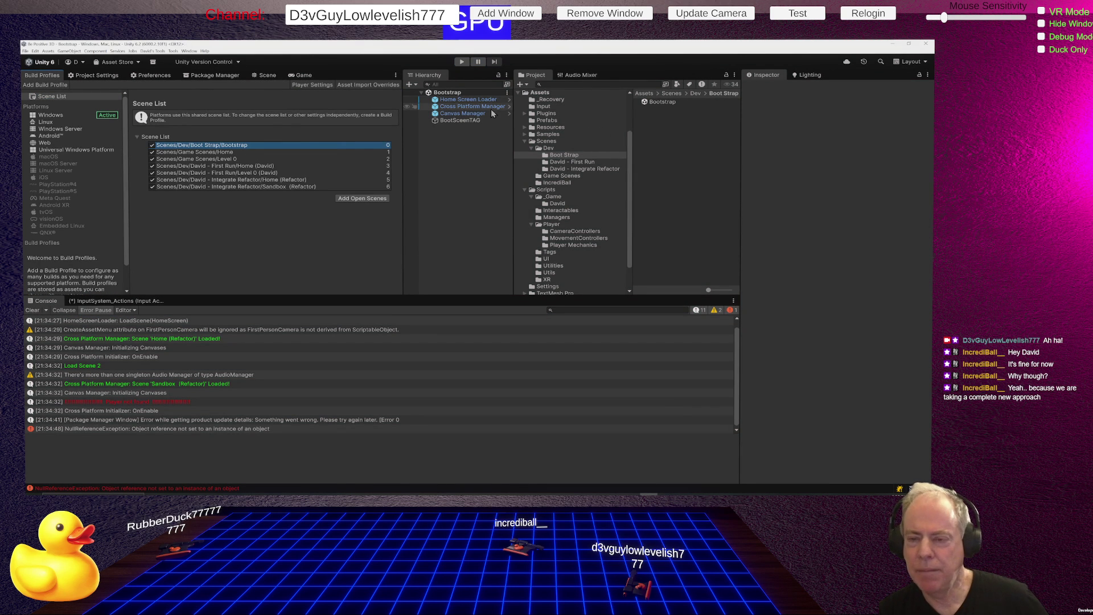
left_click(511, 101)
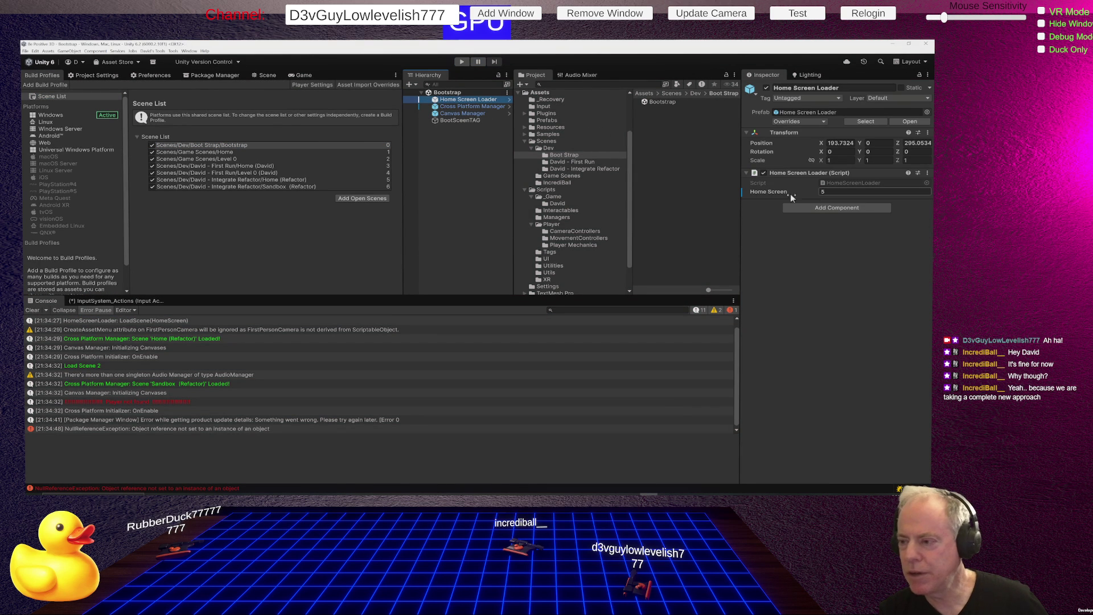
left_click(839, 191)
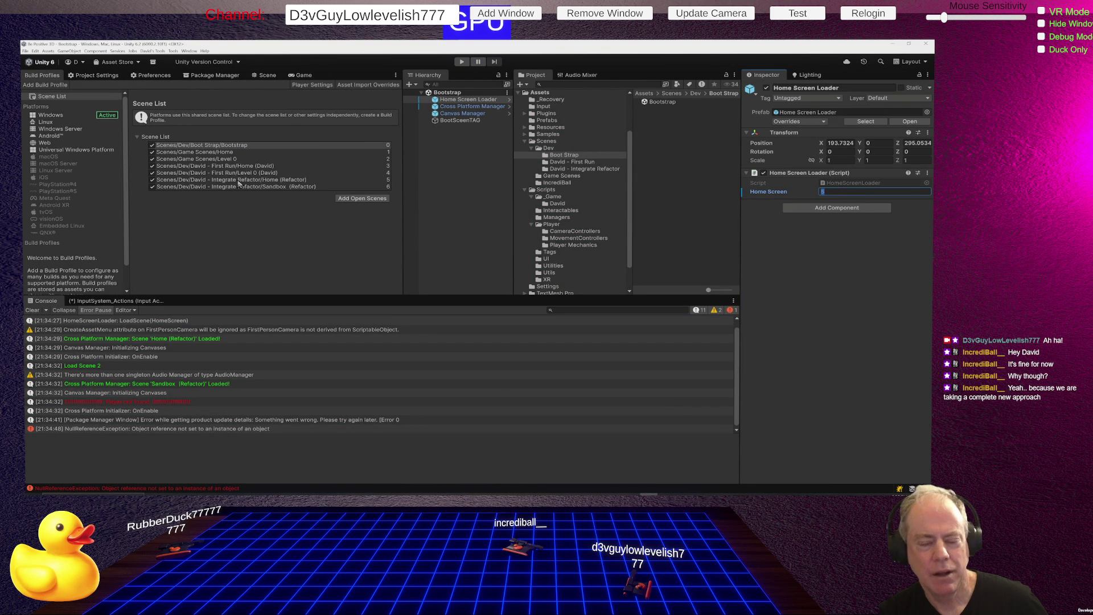
left_click(370, 181)
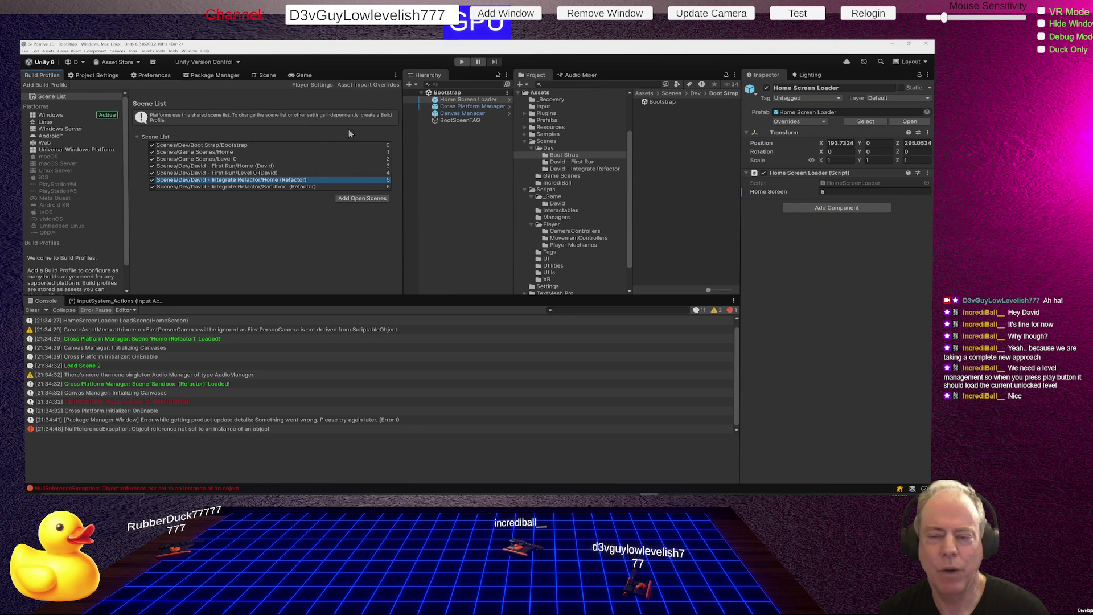
- Inspect the Cross Platform Manager and Canvas Manager settings, then reselect Home Screen Loader
left_click(478, 107)
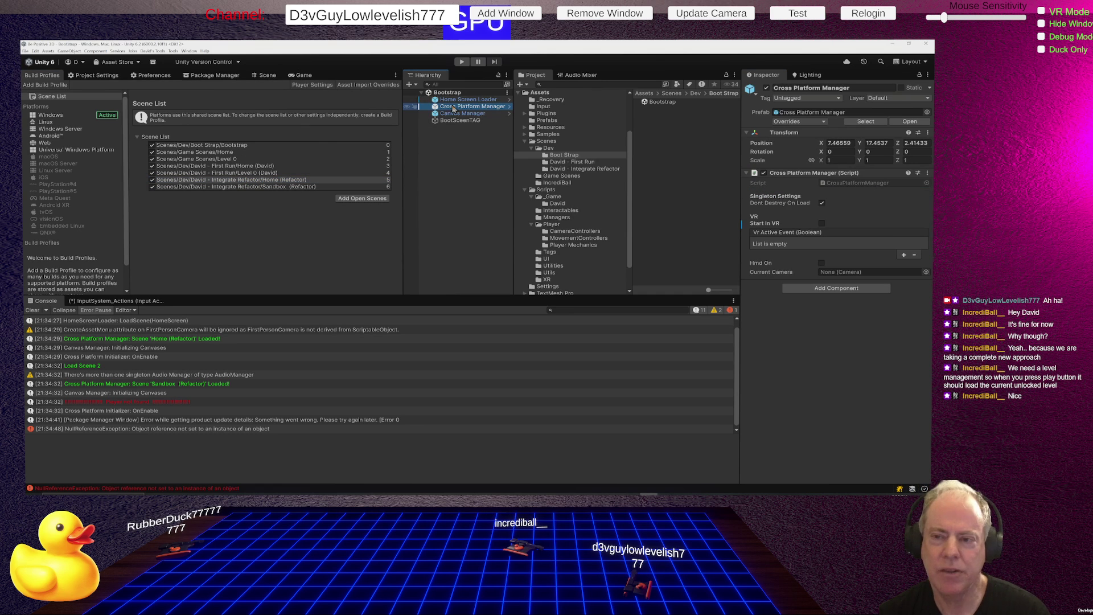
left_click(496, 114)
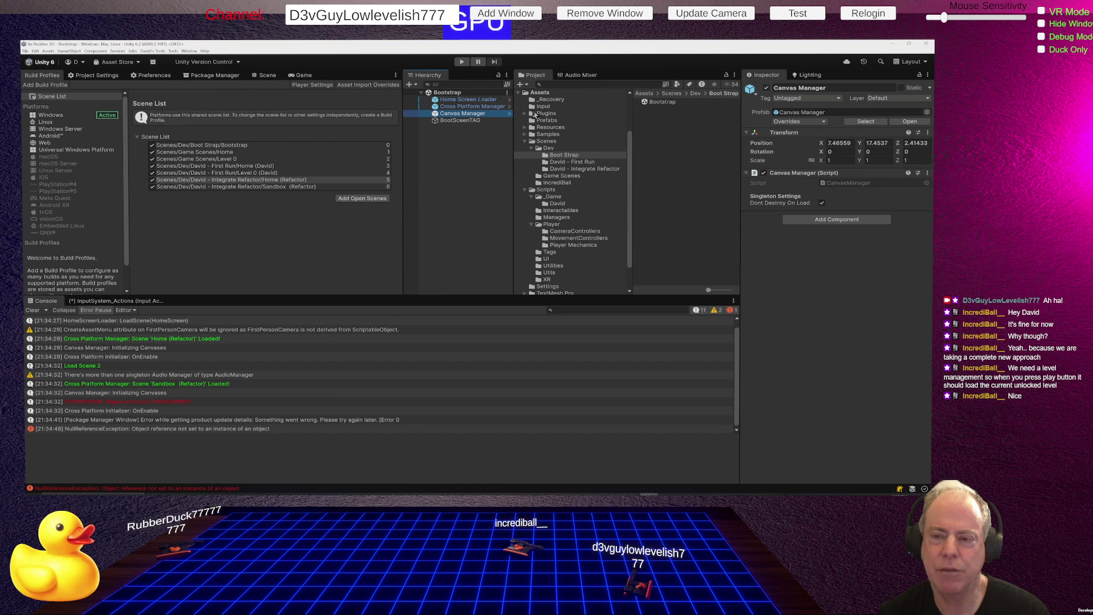
left_click(493, 101)
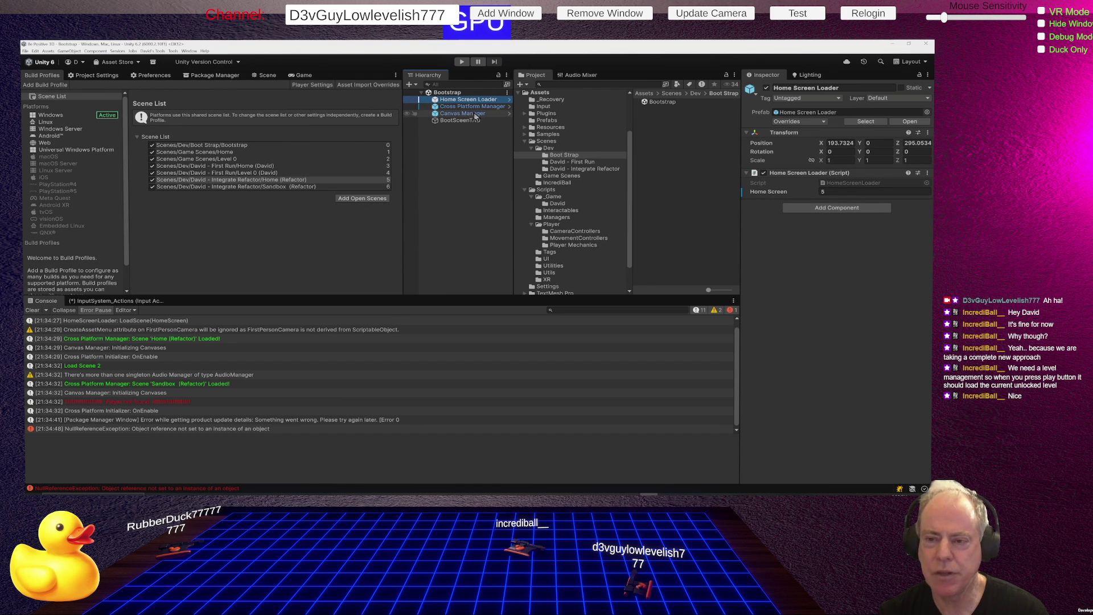
- Open the Home (Refactor) scene from the Integrate Refactor folder and inspect its Bootstrapper
left_click(583, 170)
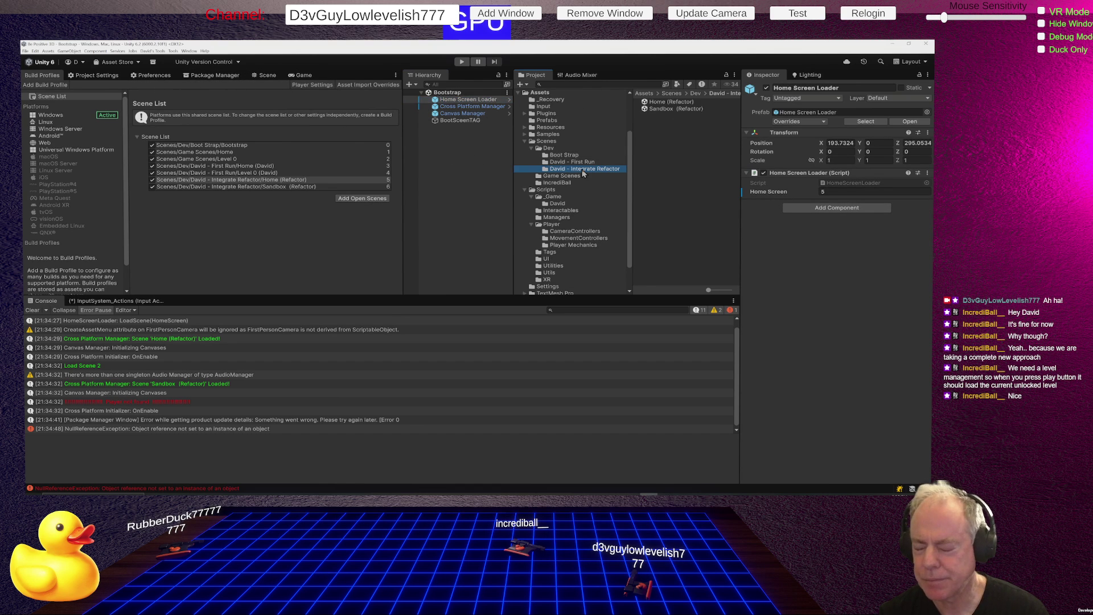
left_click(659, 102)
double_click(660, 103)
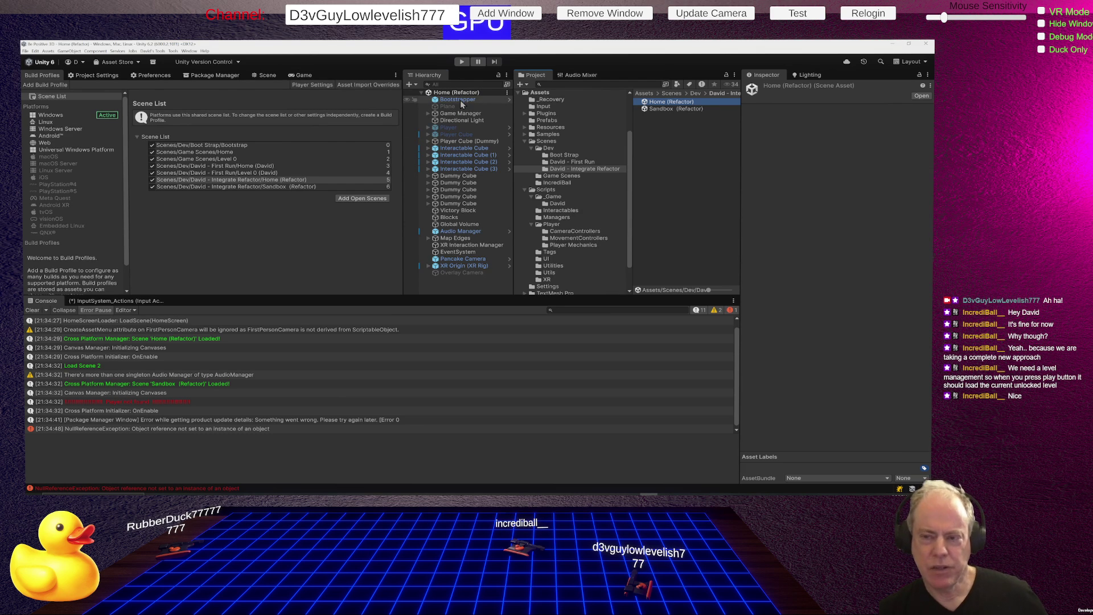
left_click(462, 101)
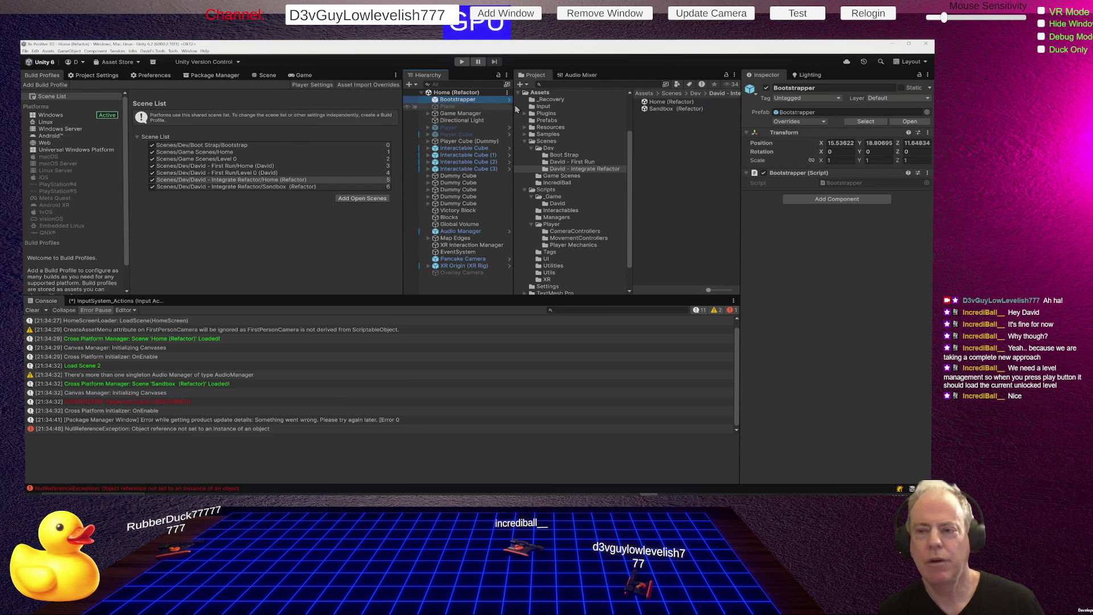
- Open Sandbox (Refactor), select its Bootstrapper object, and show the Scene view
double_click(671, 110)
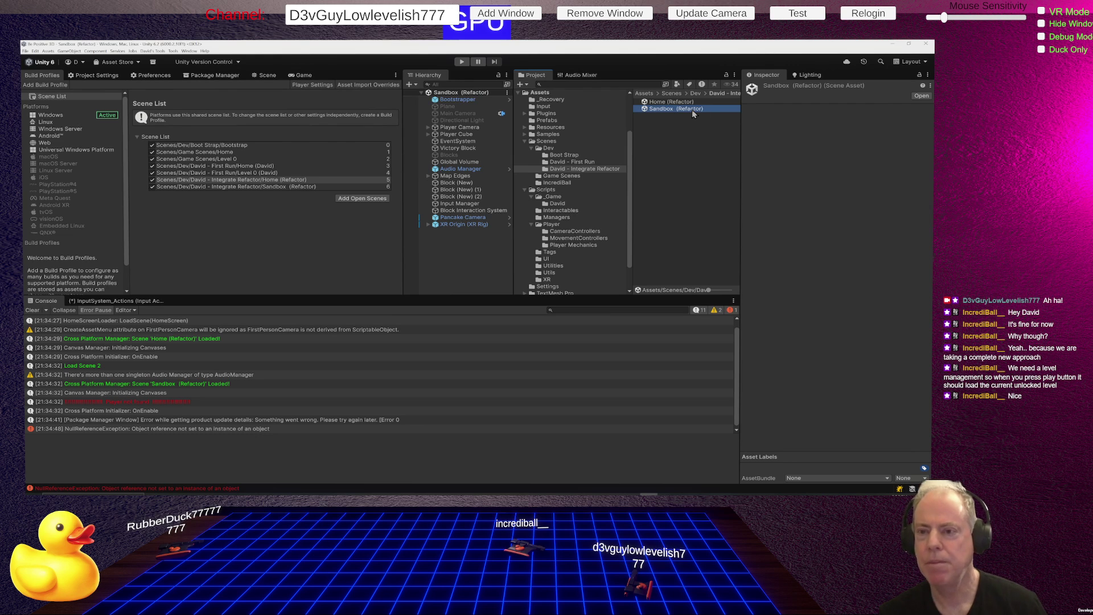
left_click(466, 101)
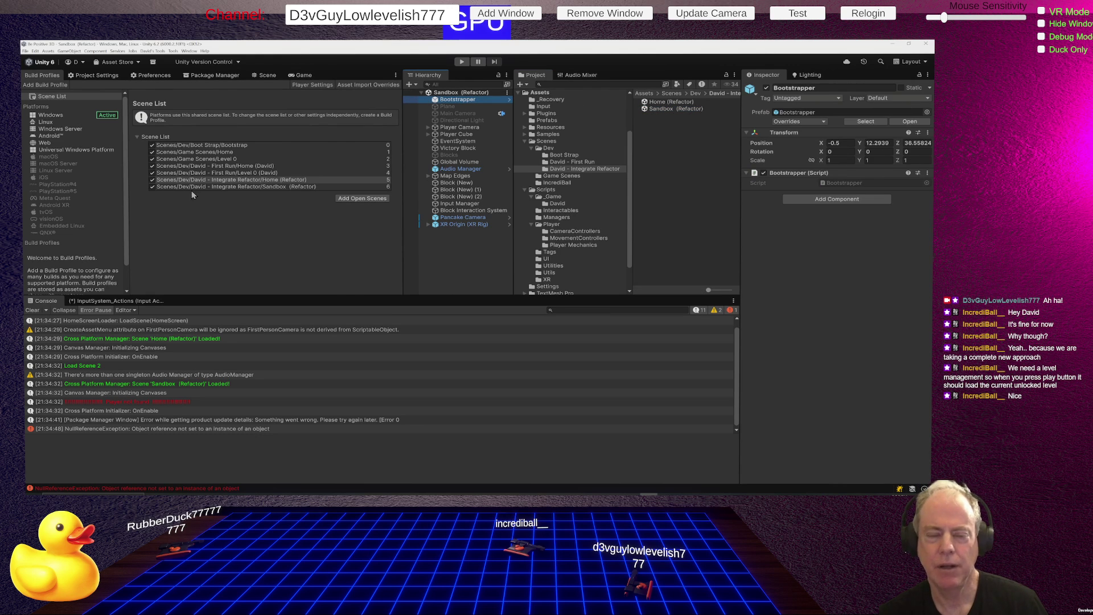
left_click(265, 77)
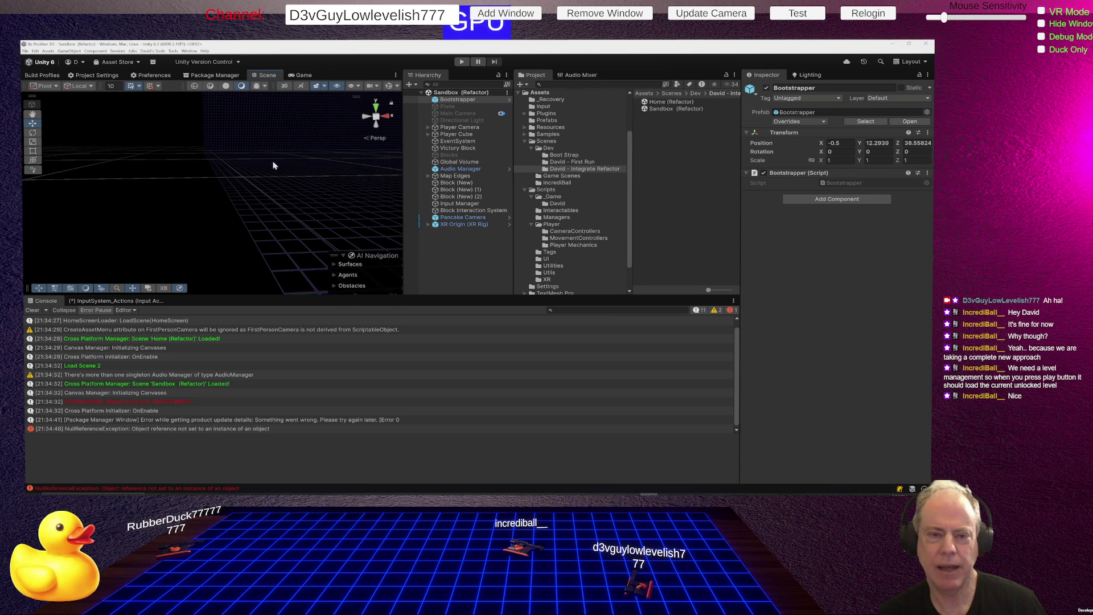
- Orbit the Sandbox scene around the level's cubes, then enter Play mode to reach the title menu
mouse_move(326, 182)
left_mouse_down()
mouse_move(116, 170)
mouse_move(883, 165)
mouse_move(792, 210)
mouse_move(626, 167)
mouse_move(356, 163)
mouse_move(205, 194)
mouse_move(237, 166)
mouse_move(188, 156)
mouse_move(168, 173)
mouse_move(699, 114)
mouse_move(331, 178)
left_mouse_up()
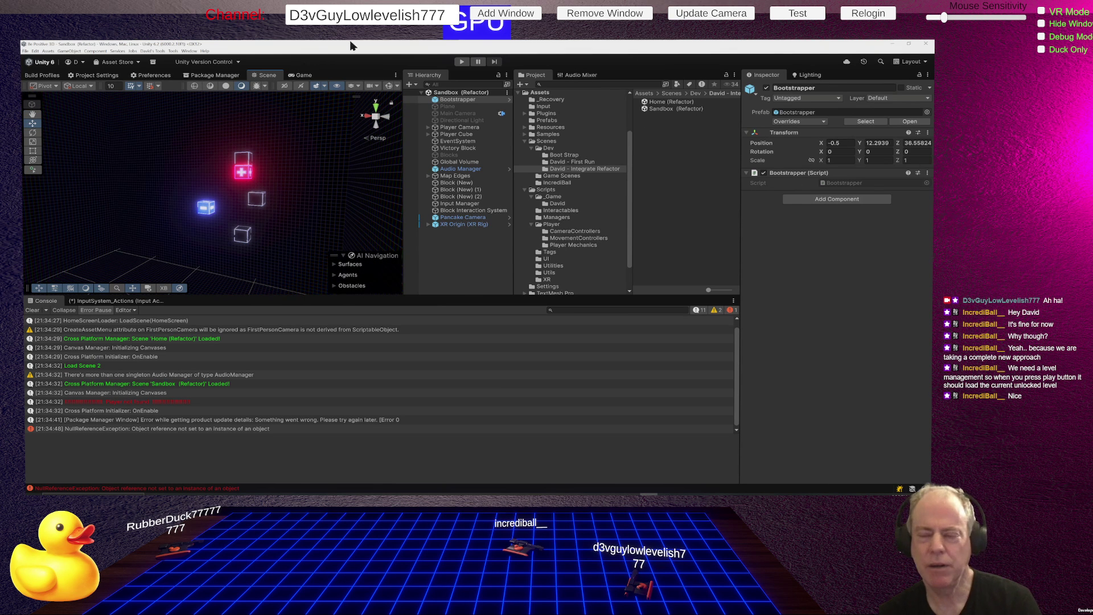
left_click(459, 63)
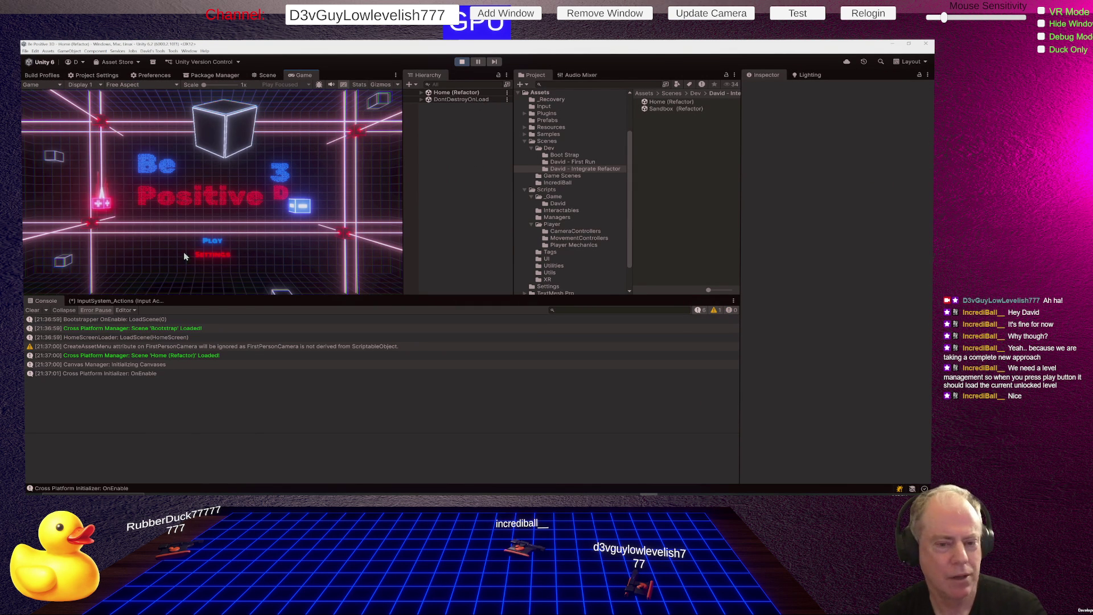
- Exit Play mode and select the Sandbox (Refactor) scene's Bootstrapper object
left_click(463, 64)
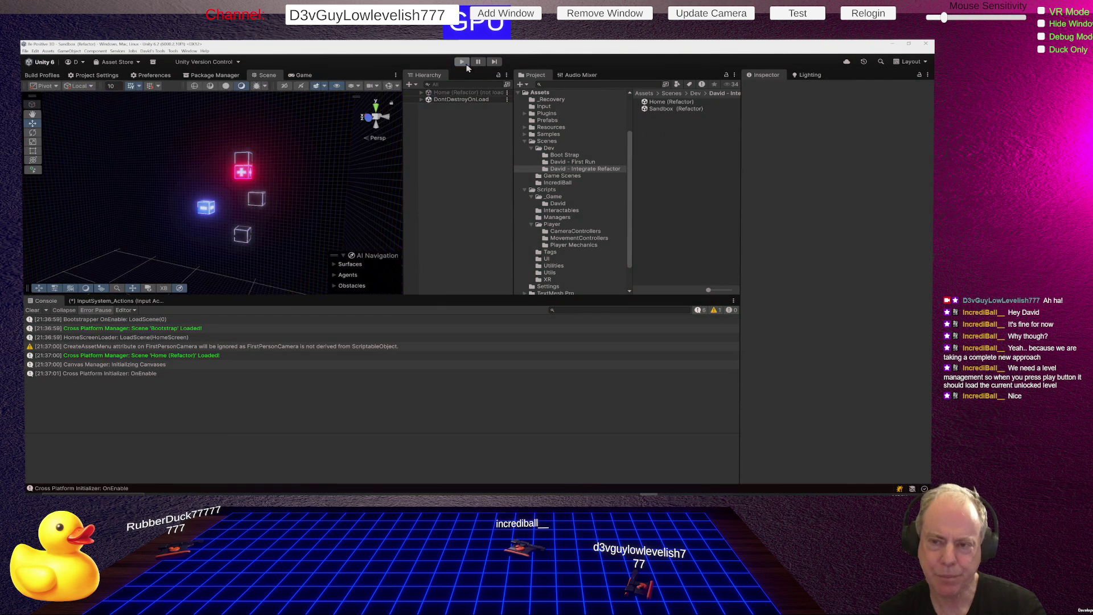
left_click(459, 99)
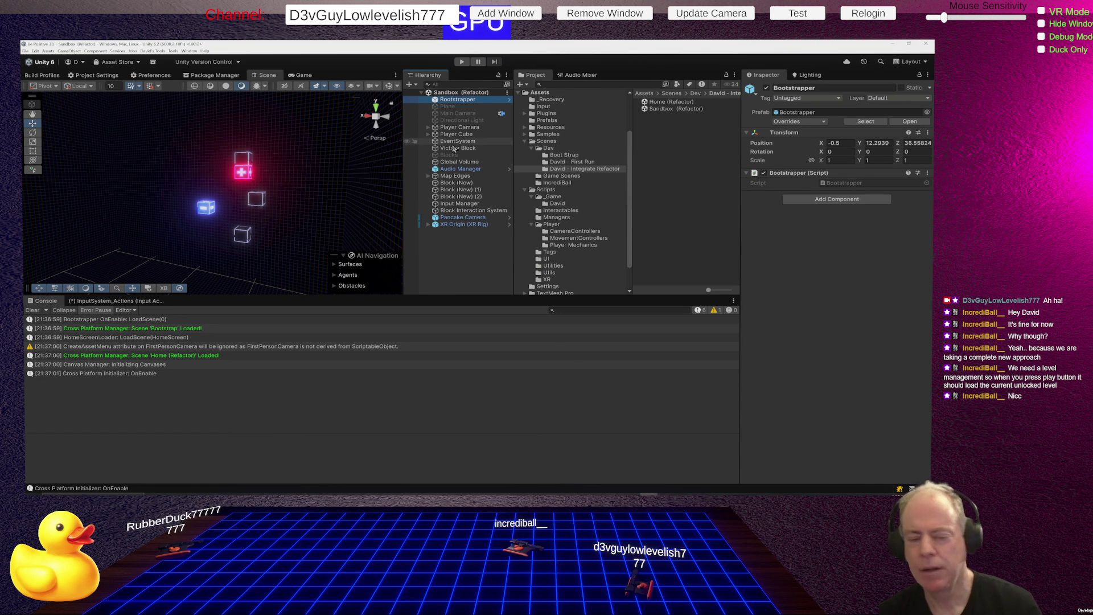
- Play into the Sandbox level, locate the PAUSED menu, and view the UIManager.MovePauseMenu NullReferenceException trace
left_click(462, 62)
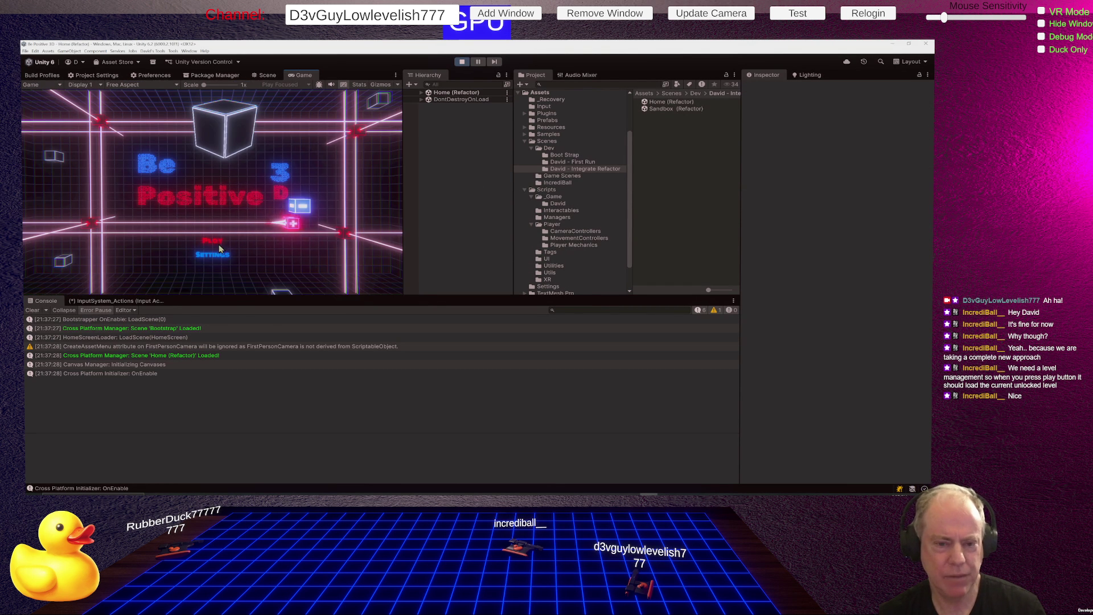
left_click(217, 243)
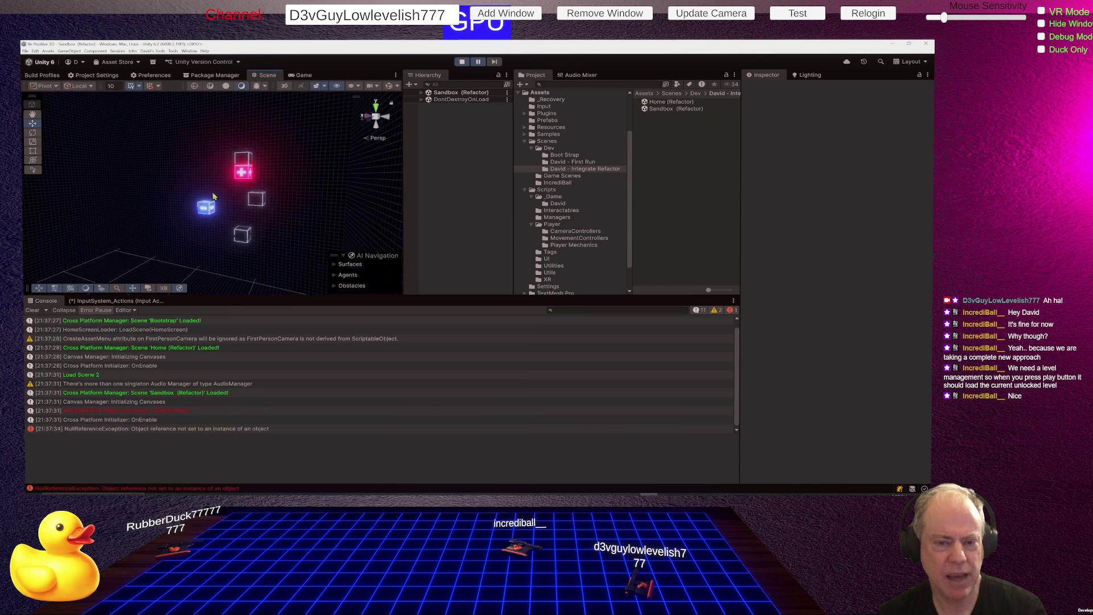
mouse_move(291, 166)
left_mouse_down()
mouse_move(836, 305)
mouse_move(341, 245)
mouse_move(408, 255)
mouse_move(416, 230)
mouse_move(501, 208)
mouse_move(771, 187)
mouse_move(652, 218)
left_mouse_up()
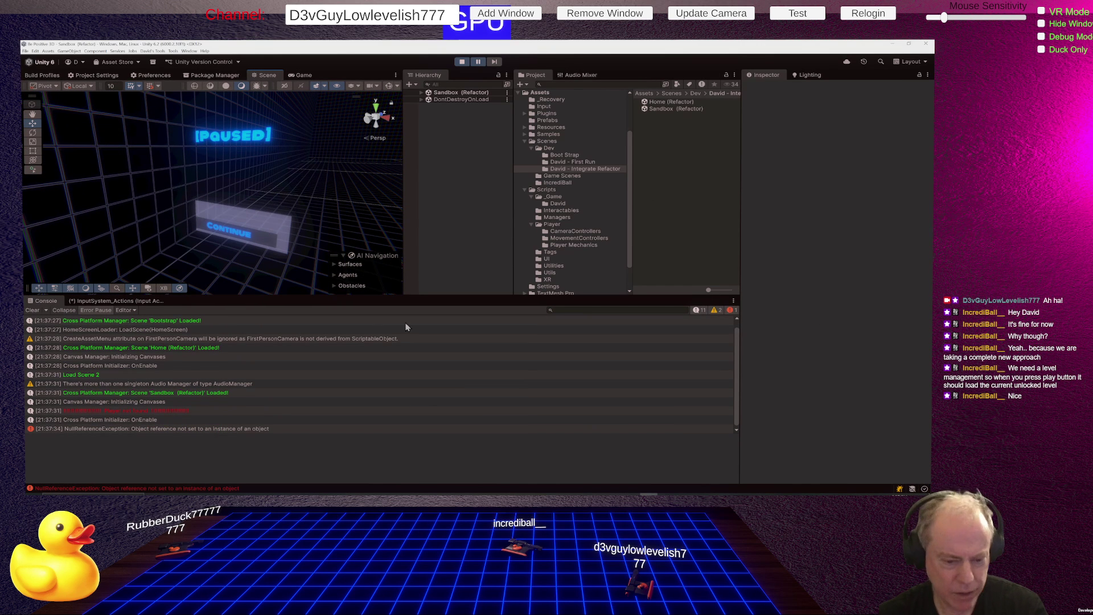
double_click(164, 431)
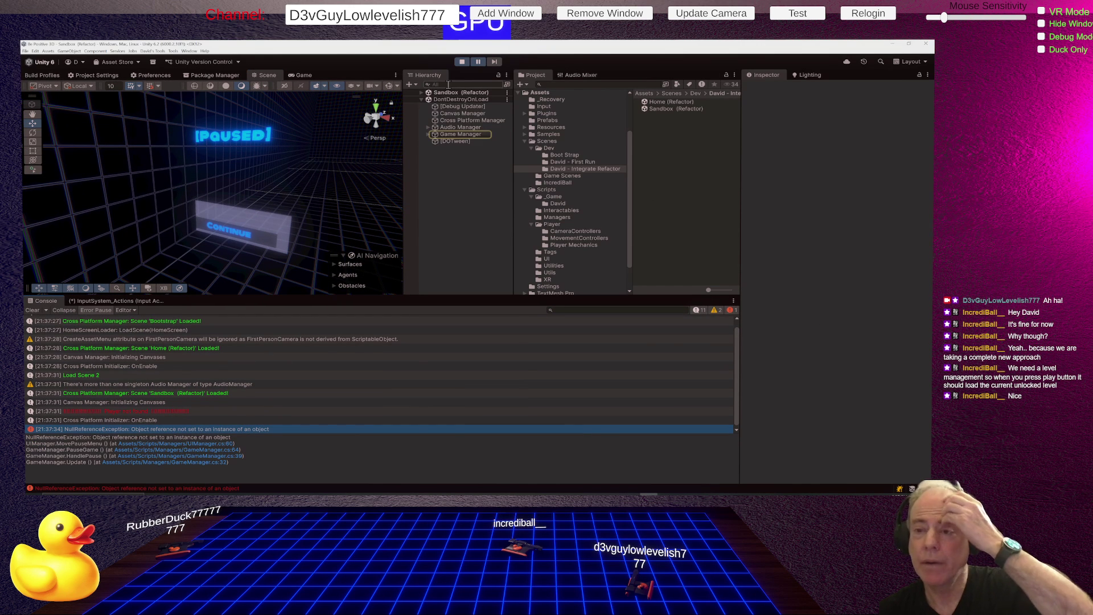
- Resume play, highlight the Game Manager, and open the failing MovePauseMenu line in UIManager.cs
left_click(479, 62)
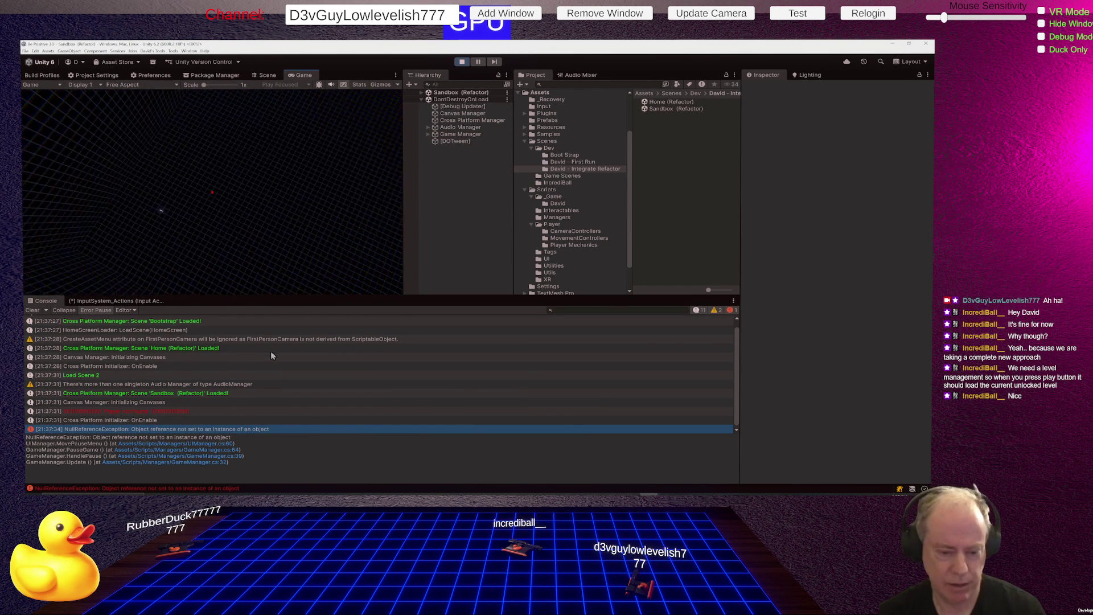
left_click(188, 432)
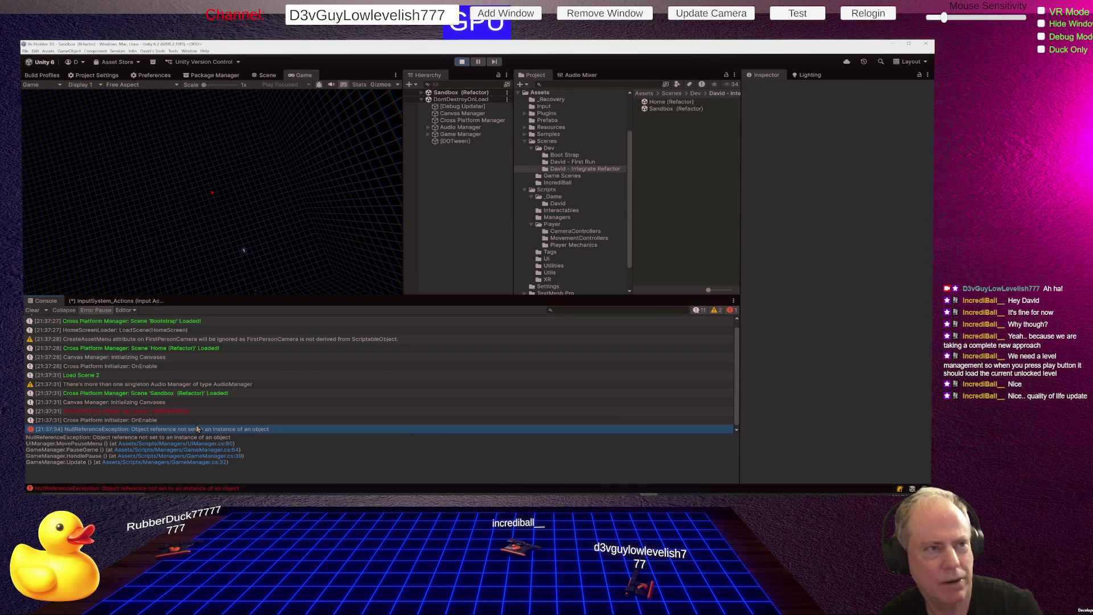
double_click(197, 428)
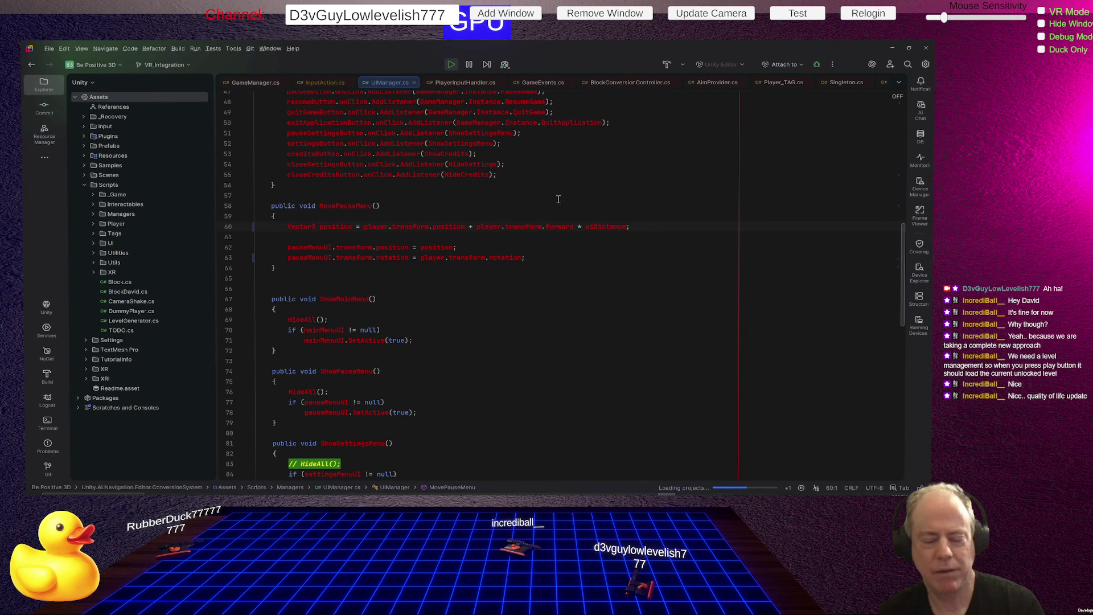
- Reopen UIManager.cs line 60 from the Unity console and examine the MovePauseMenu method
key("alt+Tab")
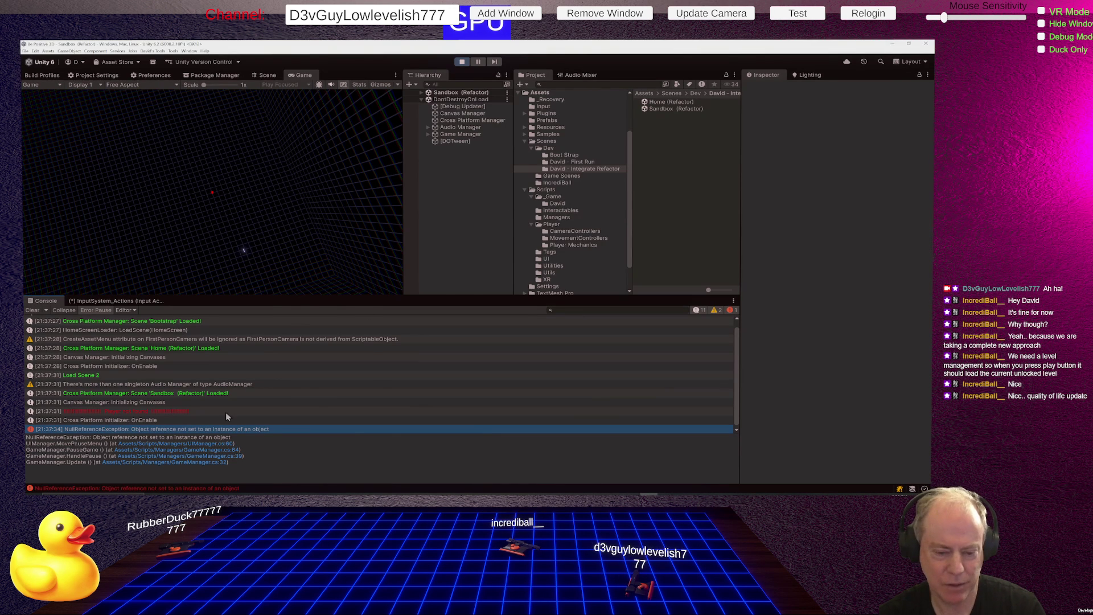
double_click(202, 430)
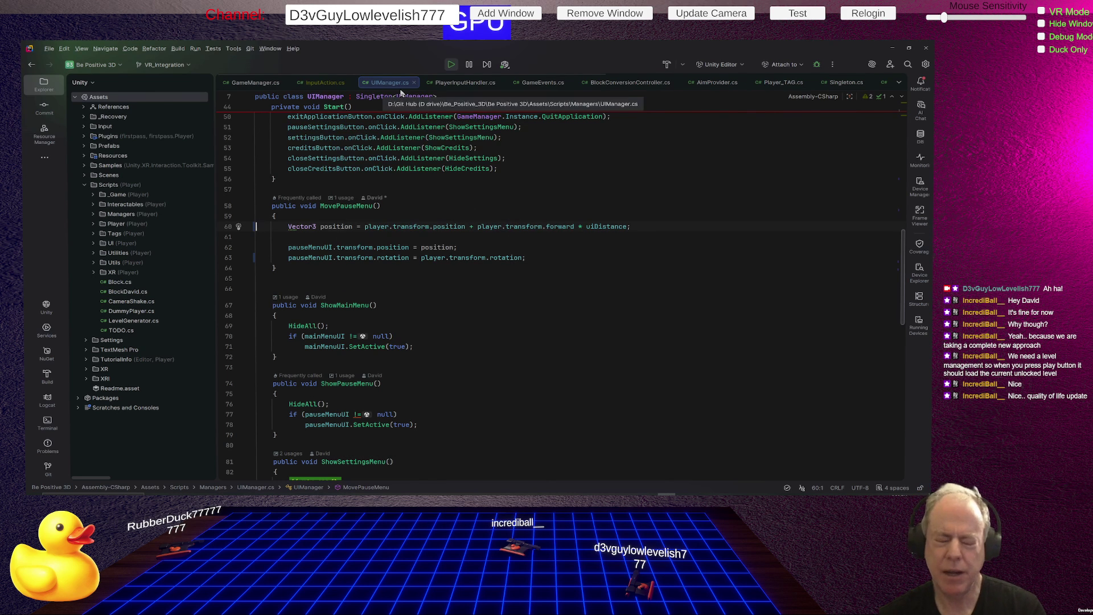
left_click(348, 206)
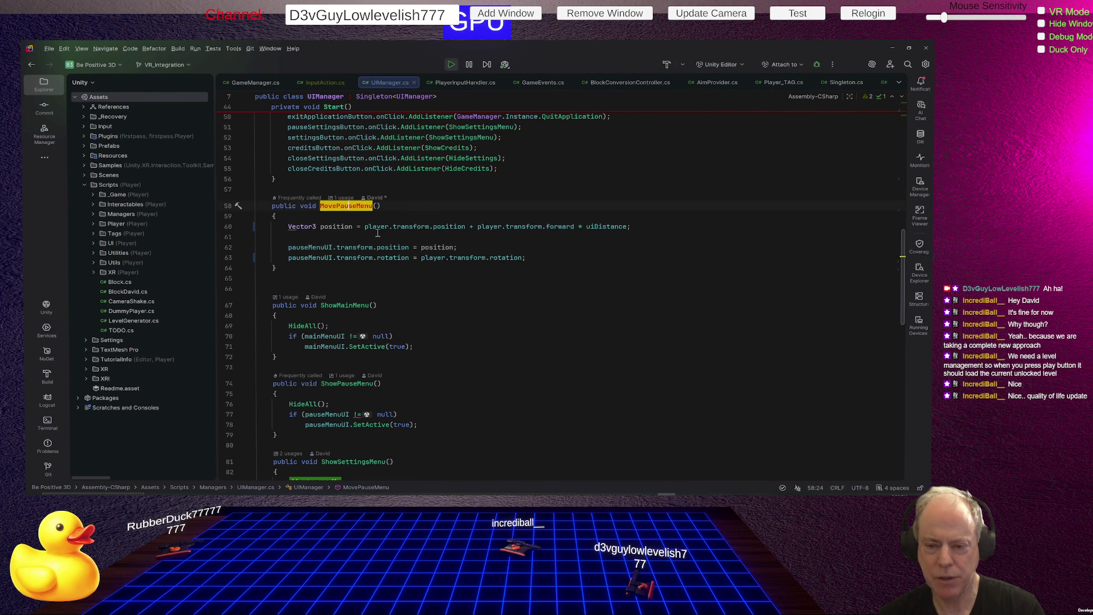
- Trace the player field up to its declaration and its OnSceneLoaded assignment
left_click(379, 226)
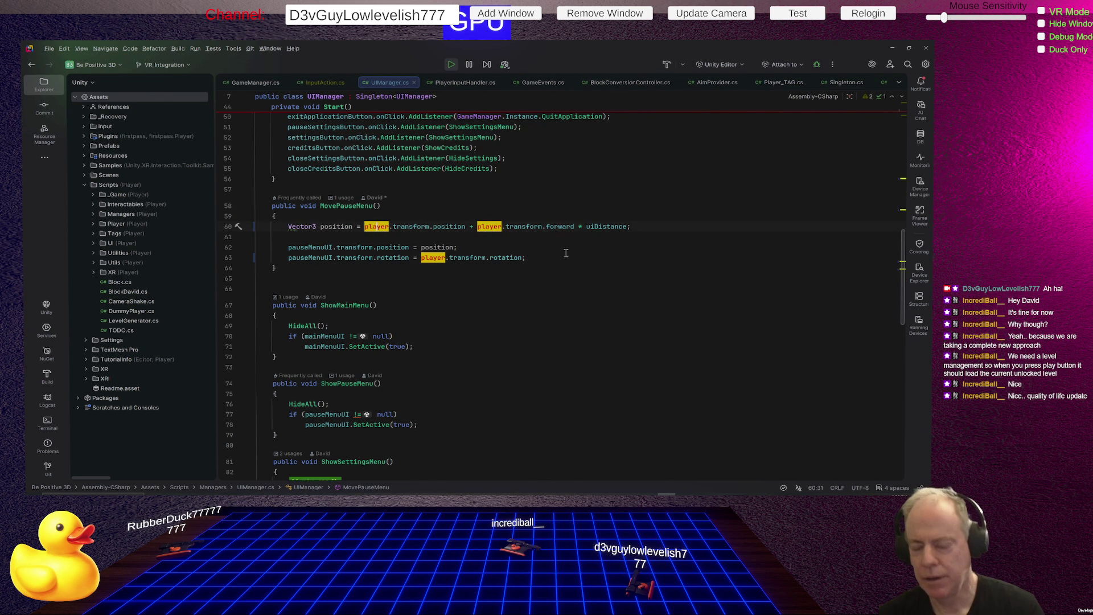
scroll(566, 253, "up", 4)
scroll(566, 253, "up", 4)
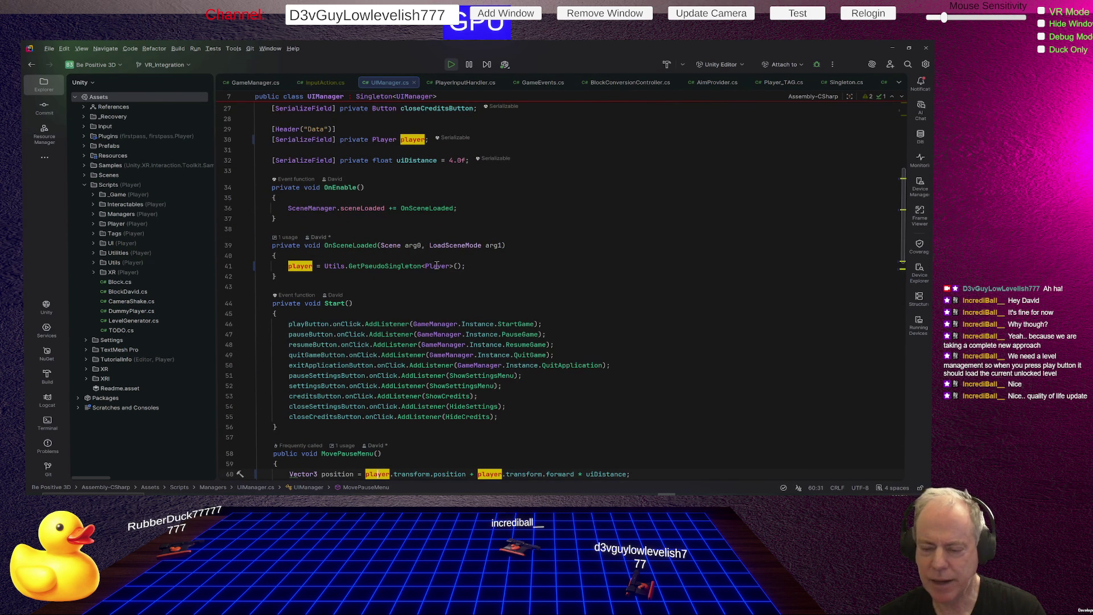
mouse_move(447, 266)
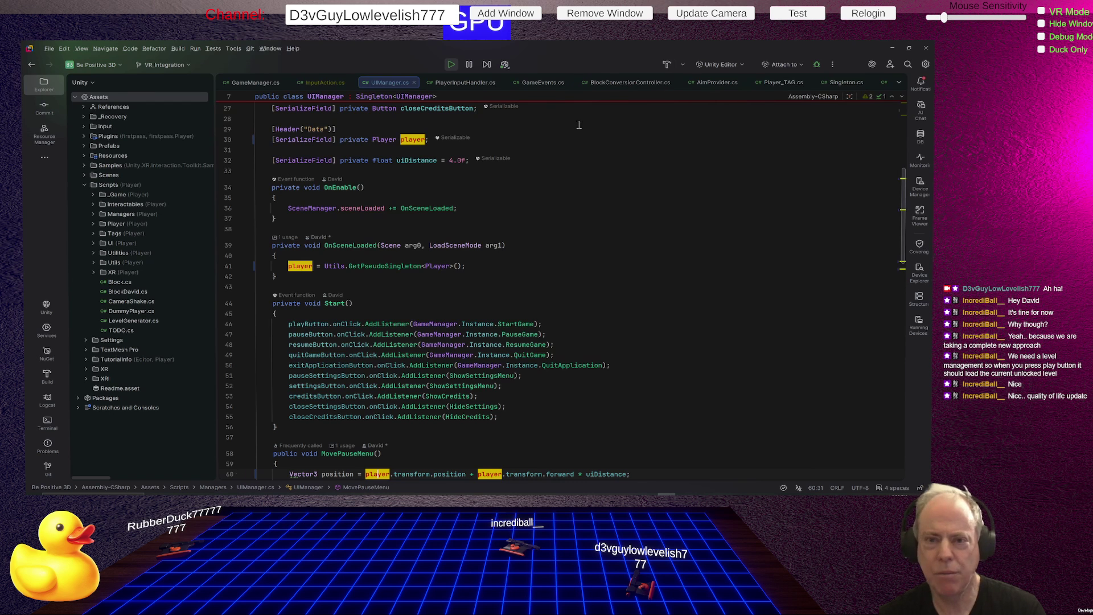
mouse_move(447, 108)
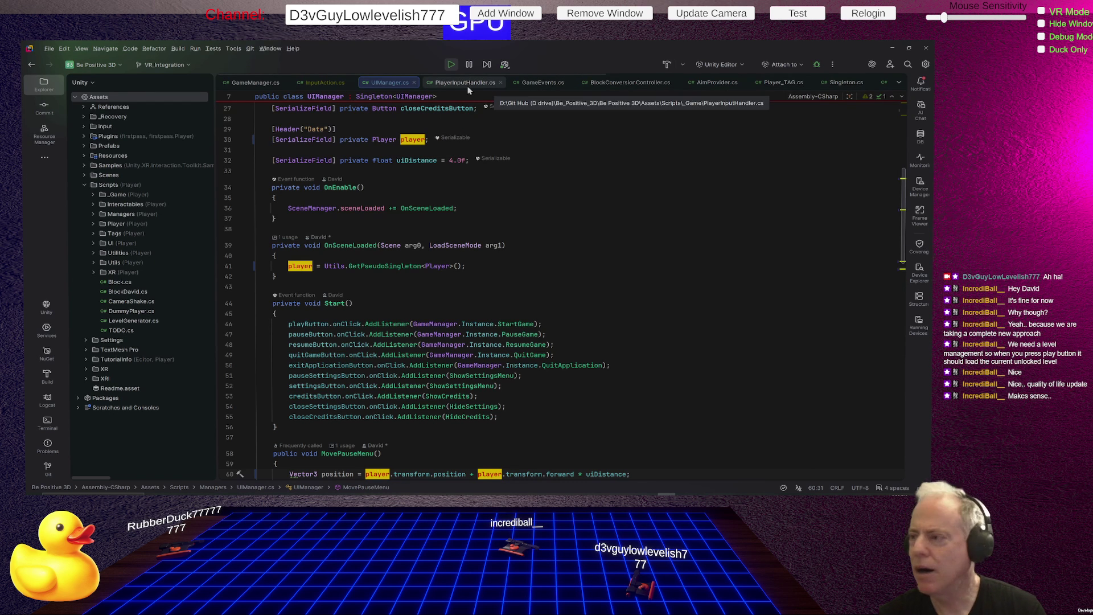
- Close the Singleton.cs, Player_TAG.cs, GameEvents.cs and InputAction.cs tabs
left_click(868, 82)
left_click(809, 83)
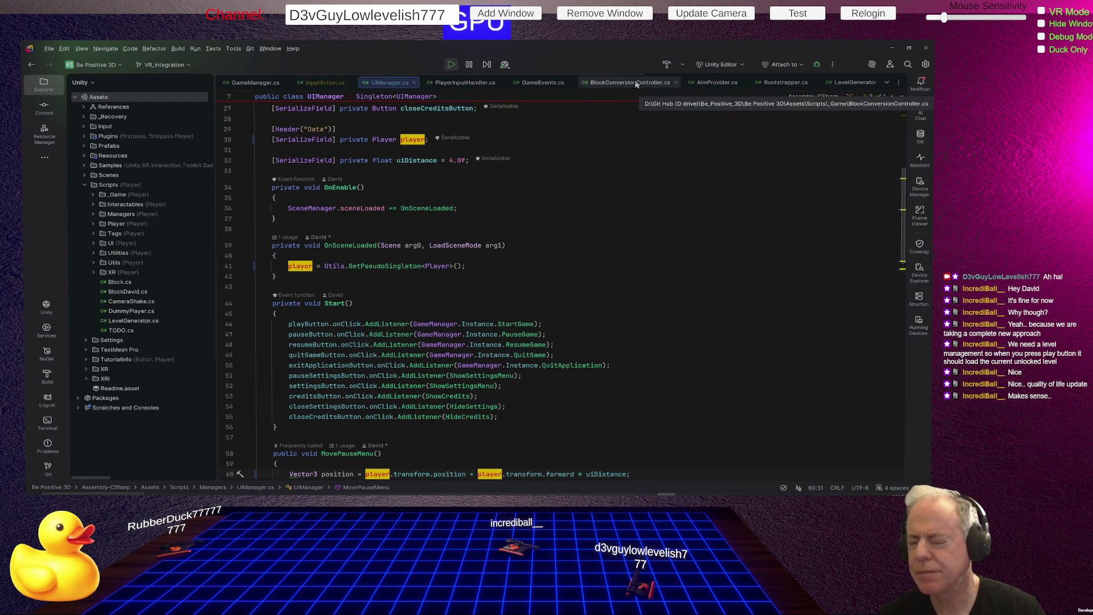
left_click(711, 83)
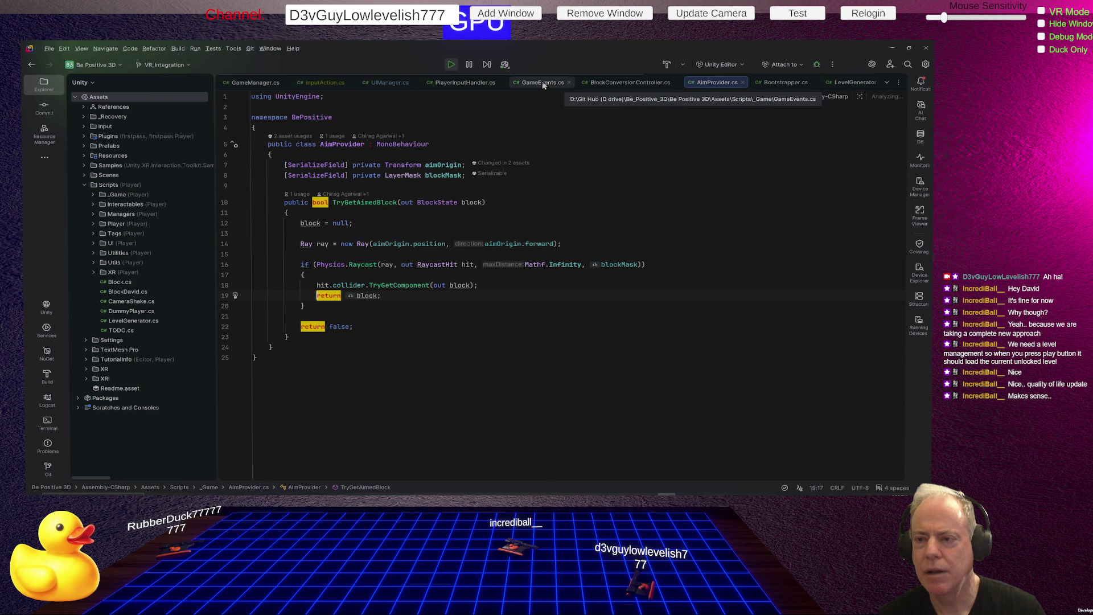
left_click(569, 83)
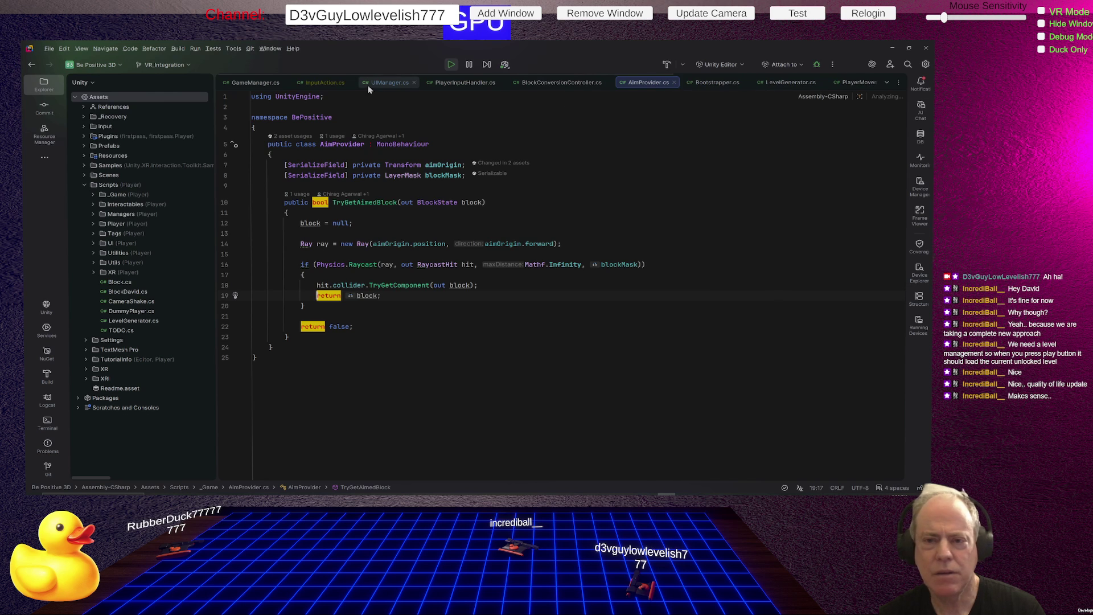
left_click(329, 83)
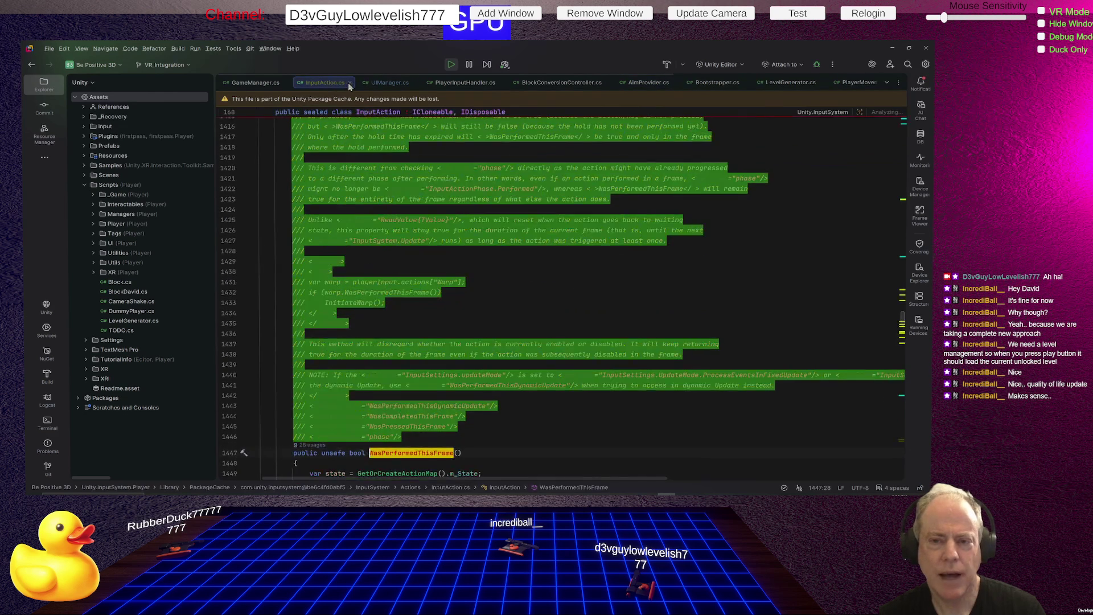
left_click(350, 84)
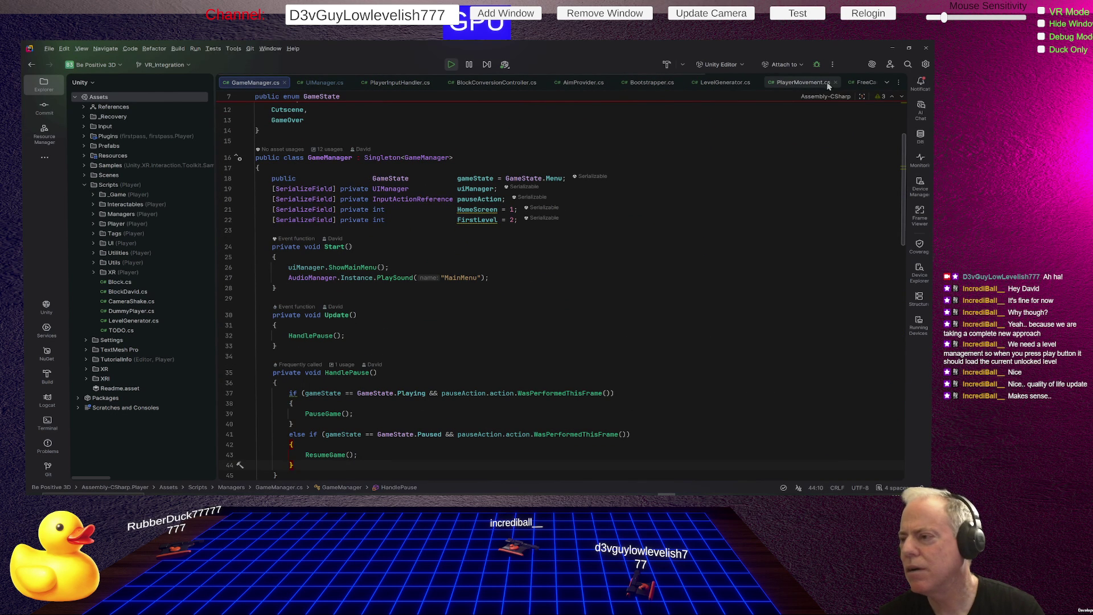
- Close LevelGenerator.cs, Bootstrapper.cs, Player.cs and PlayerCamera.cs, then return to Unity
left_click(804, 83)
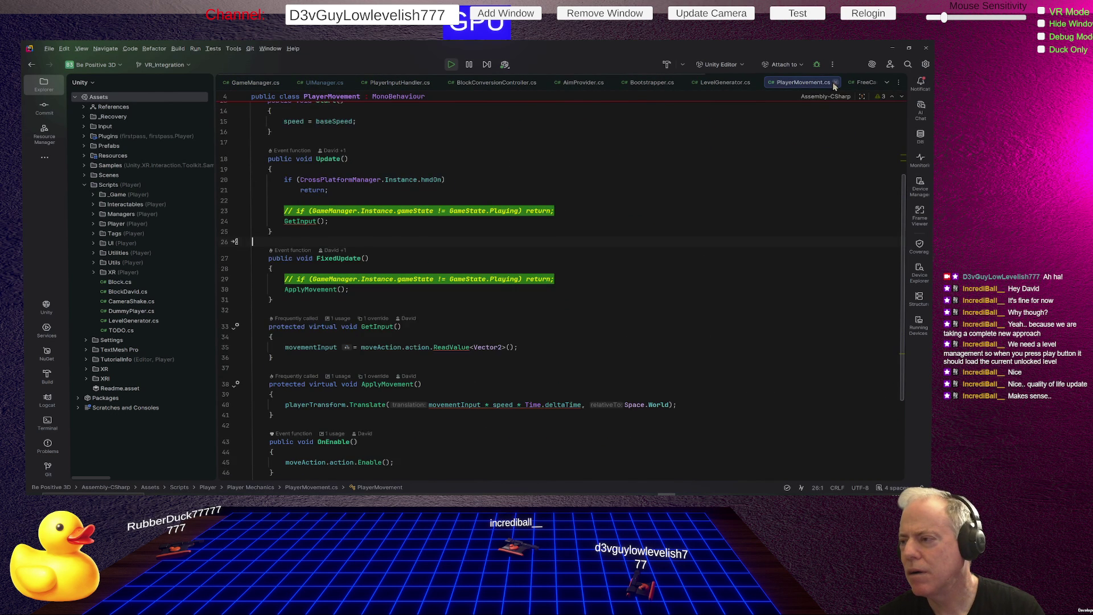
left_click(749, 84)
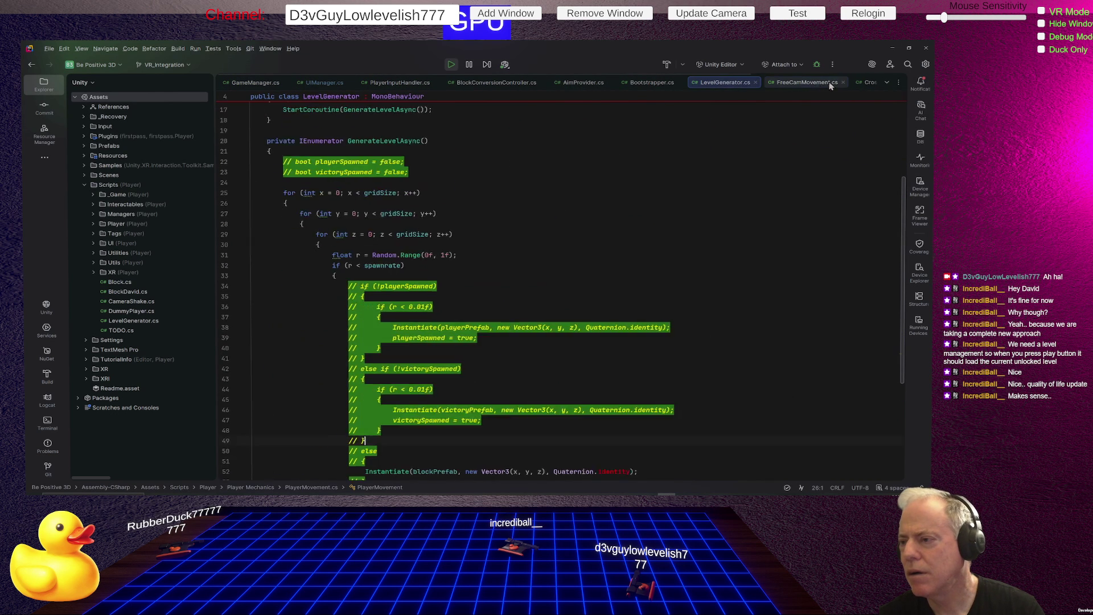
left_click(755, 82)
left_click(679, 83)
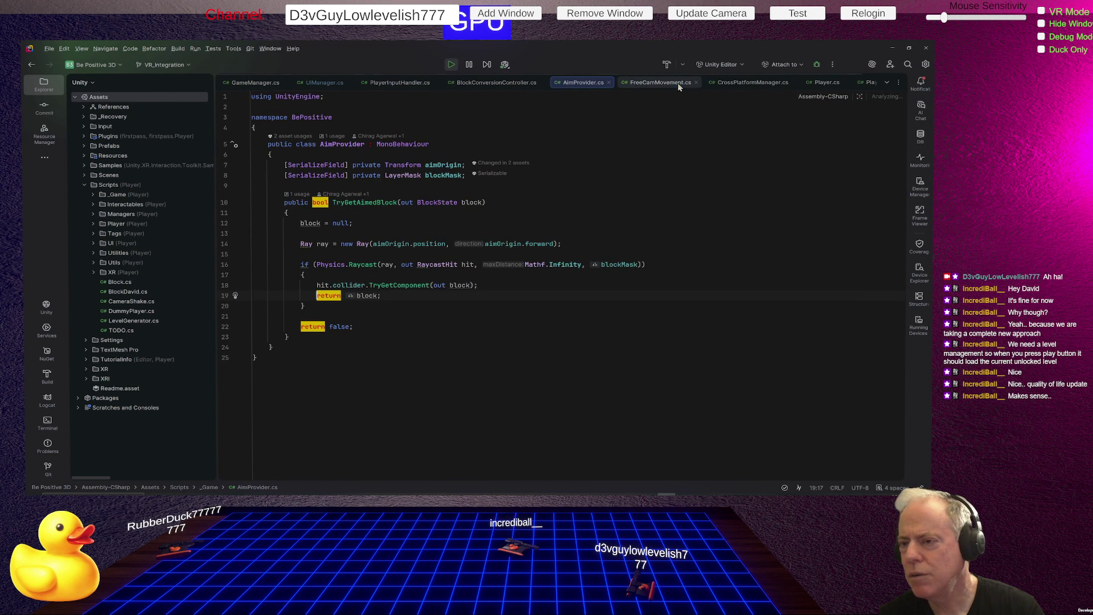
left_click(845, 83)
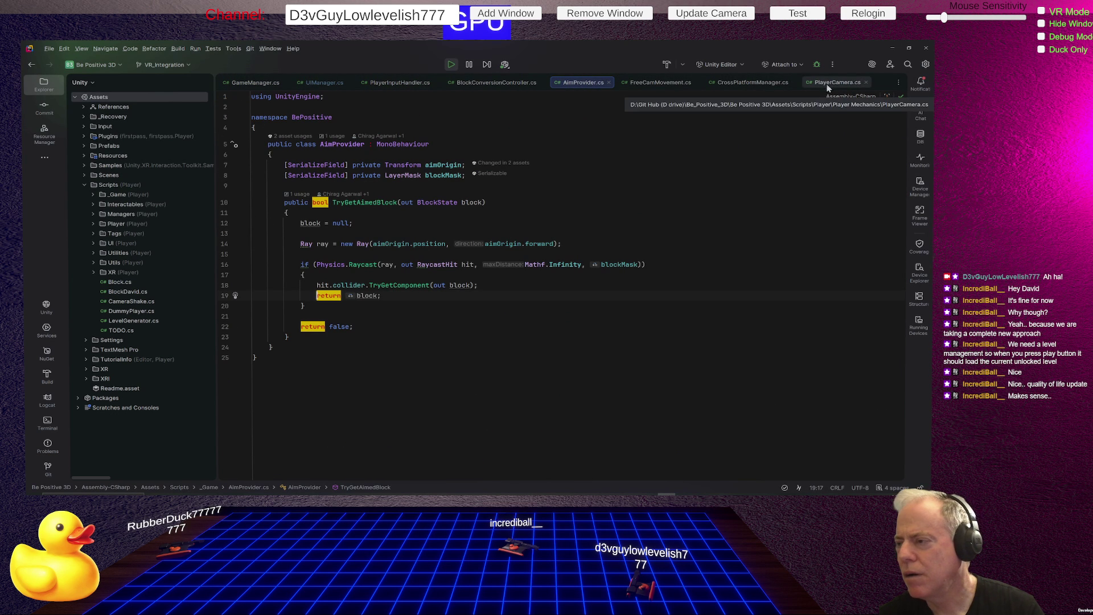
left_click(867, 83)
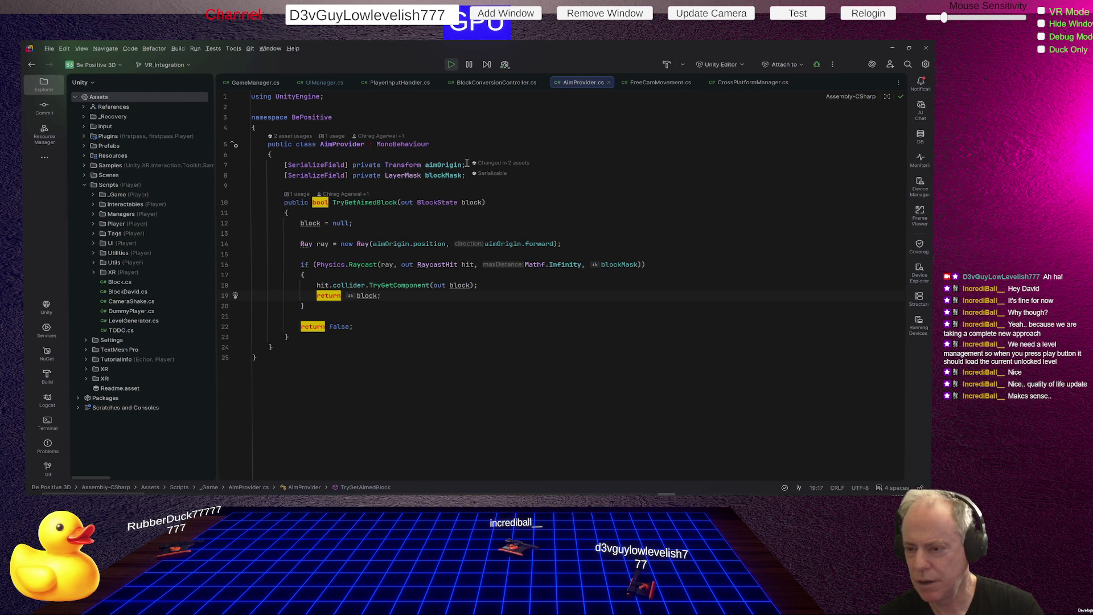
key("alt+Tab")
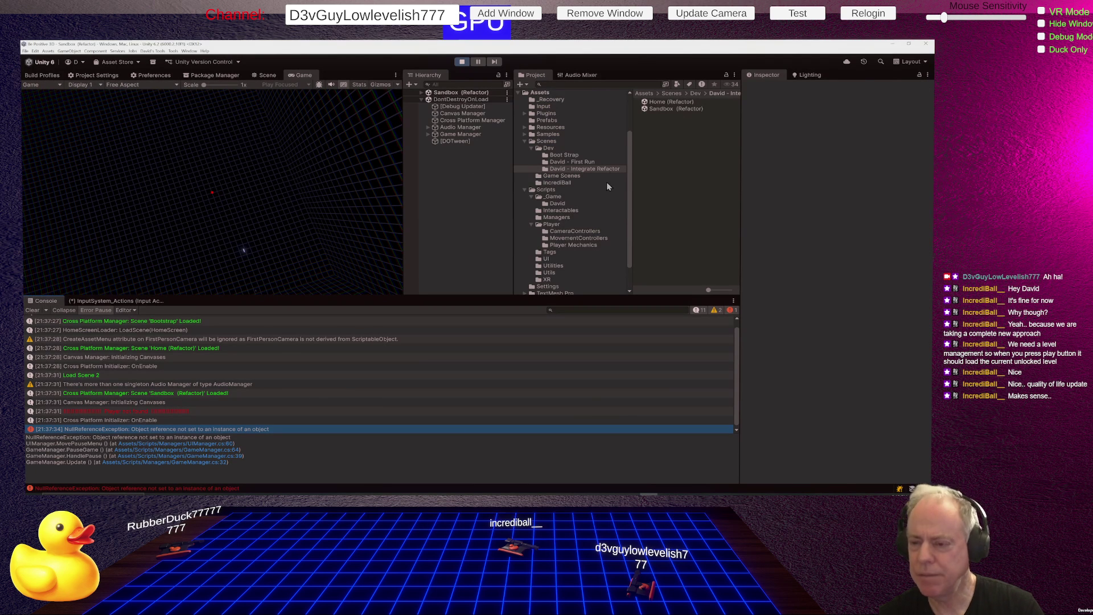
- Open UIManager_game from Scripts/_Game/David in Rider and select all of its code
left_click(561, 204)
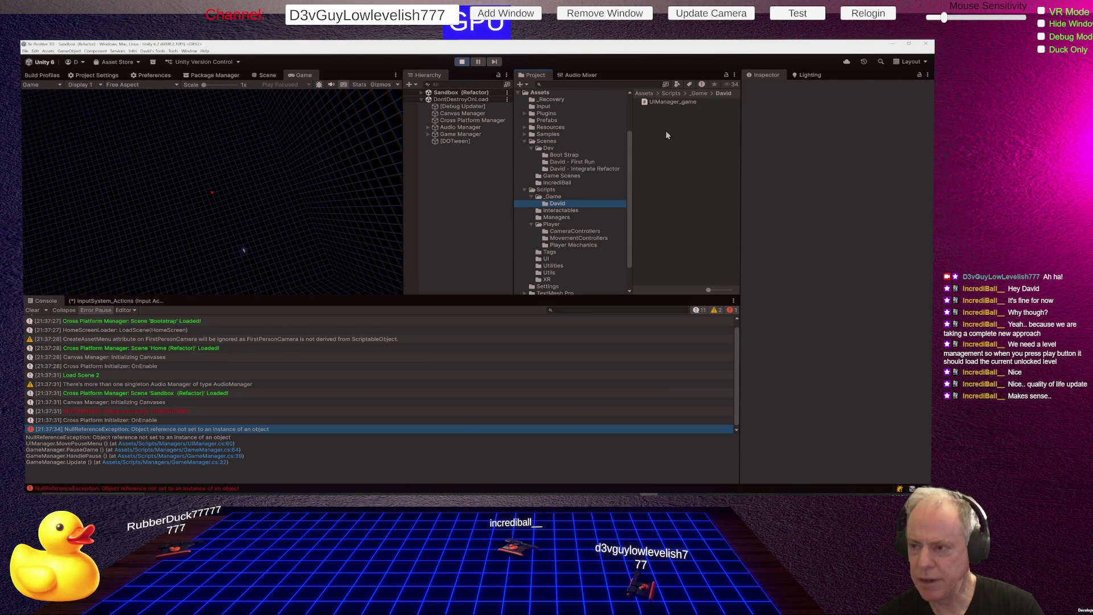
left_click(688, 103)
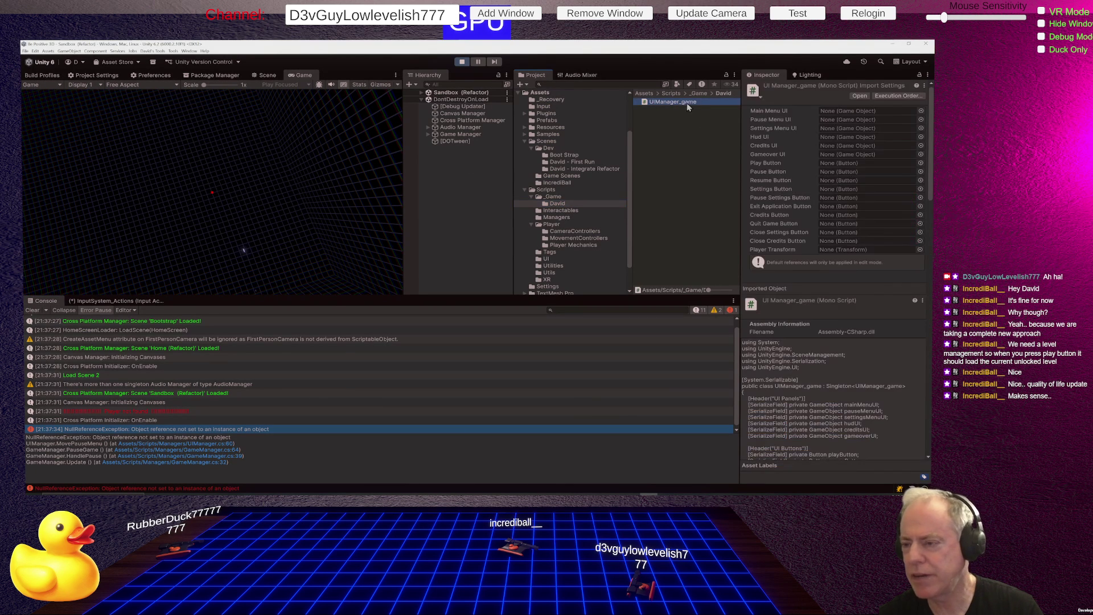
double_click(670, 102)
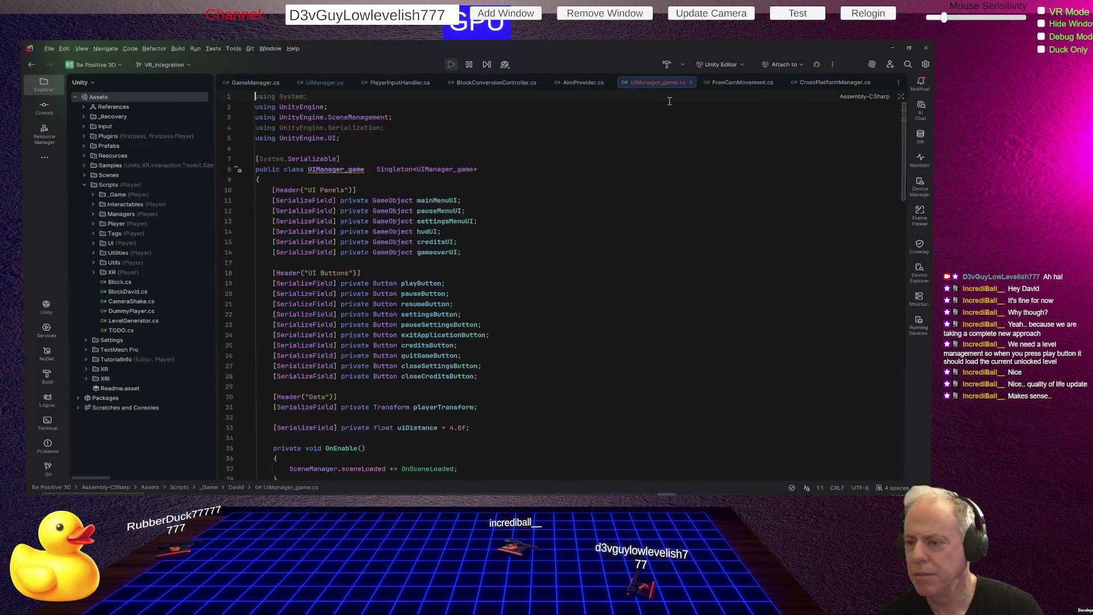
key("alt+Tab")
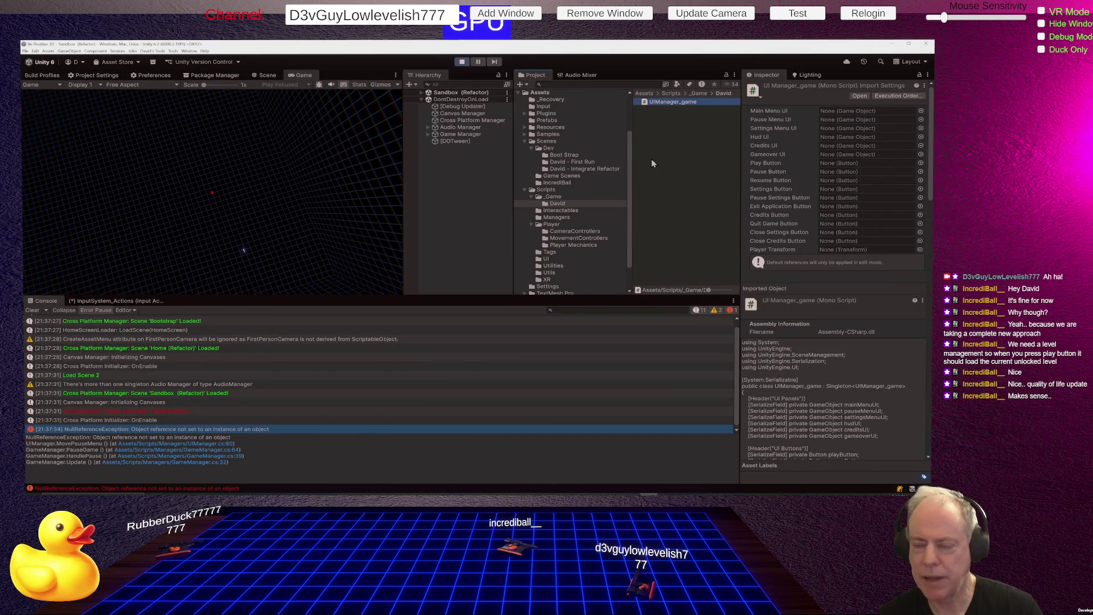
key("alt+Tab")
left_click(604, 191)
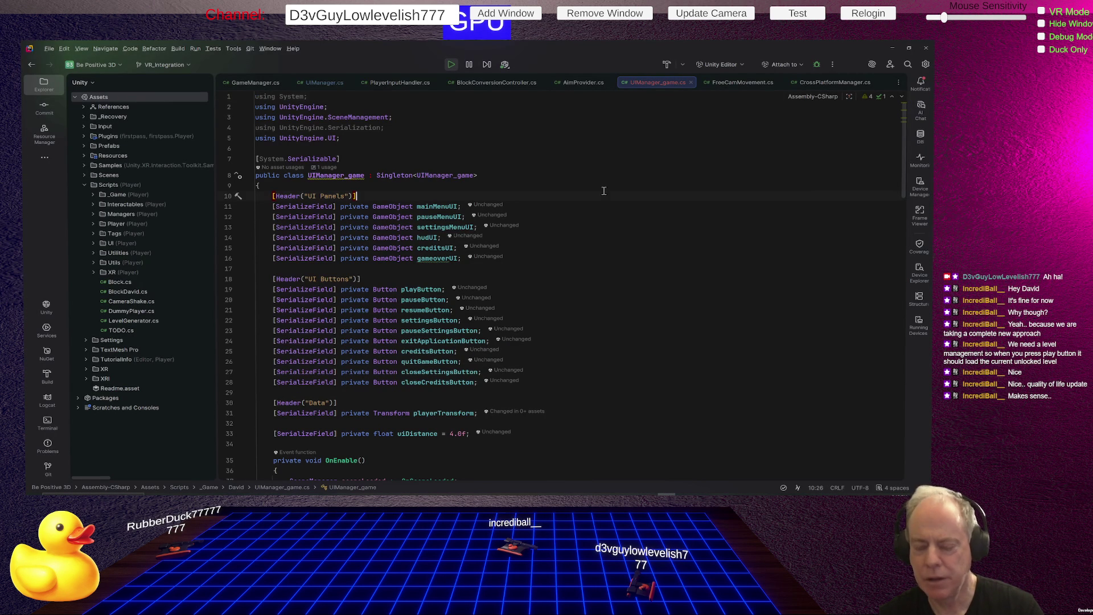
key("ctrl+a")
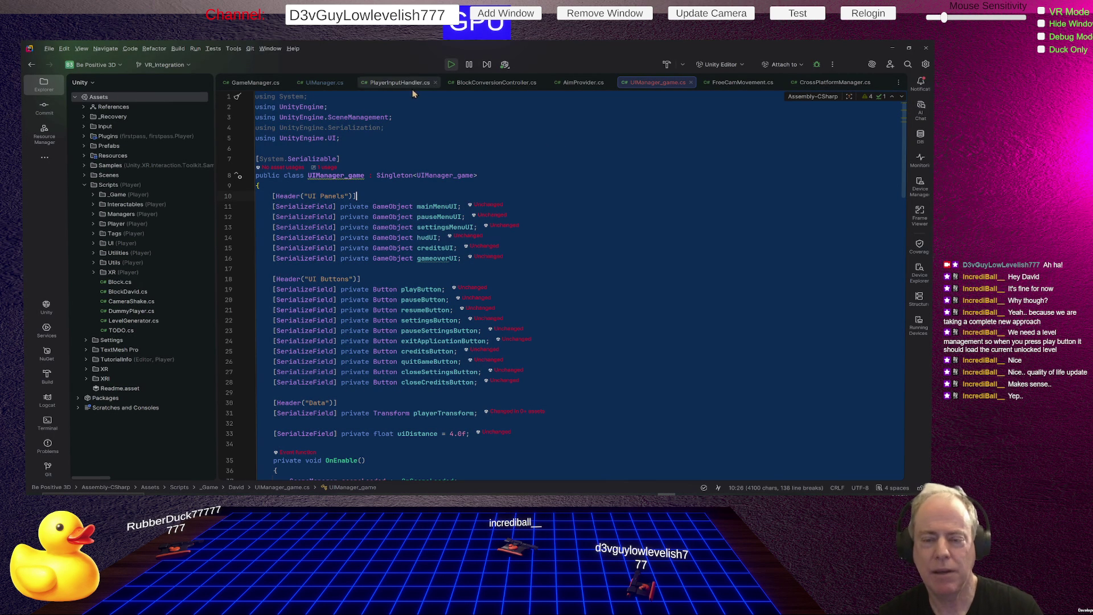
- Replace all of UIManager.cs's code with the pasted UIManager_game code
left_click(330, 83)
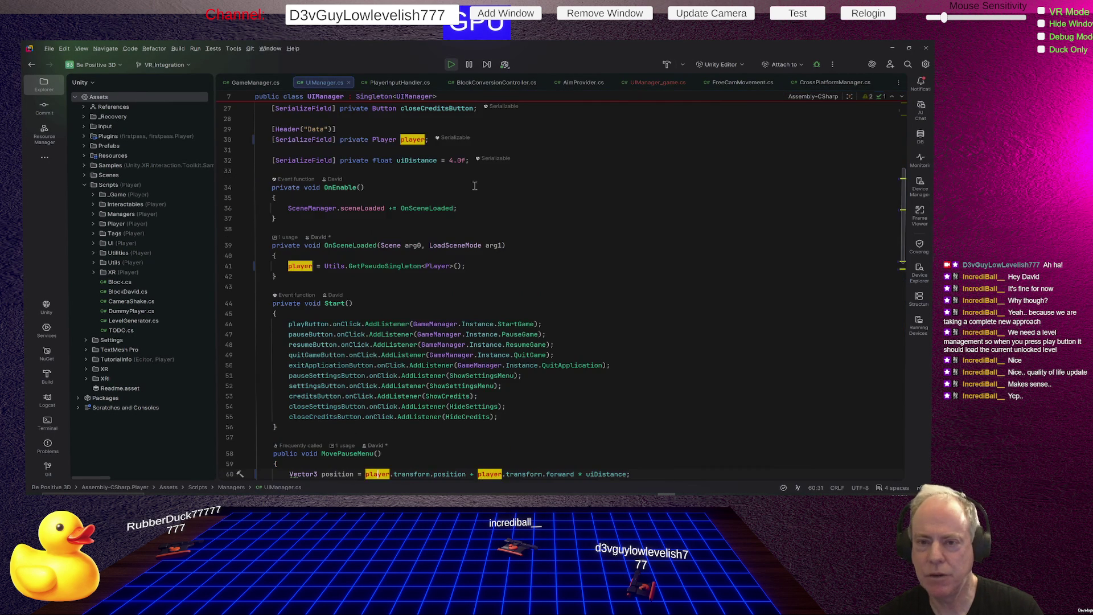
key("ctrl+a")
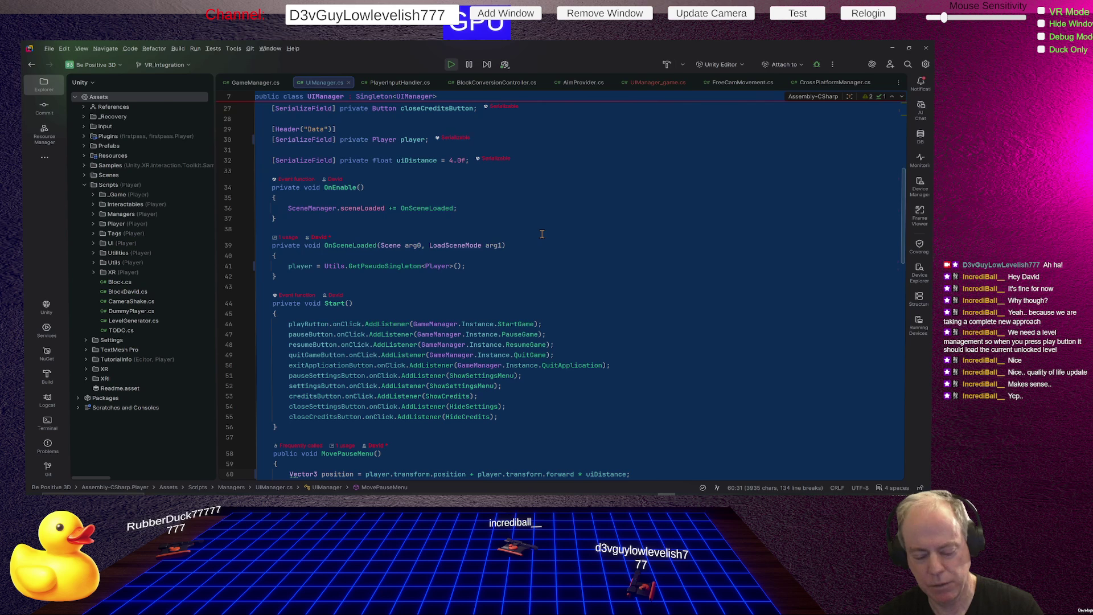
key("ctrl+v")
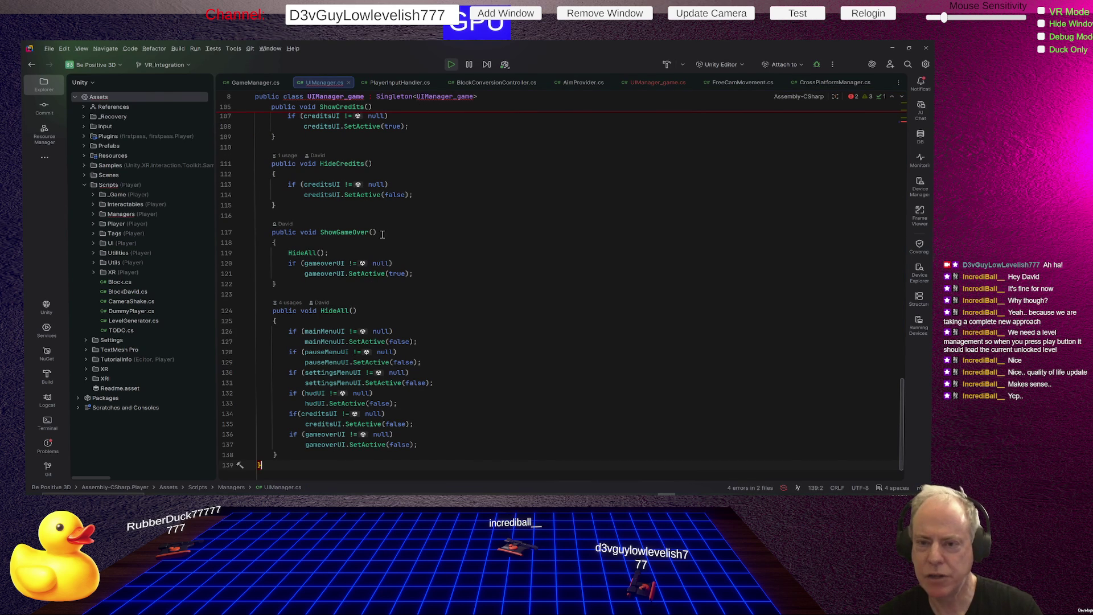
key("Escape")
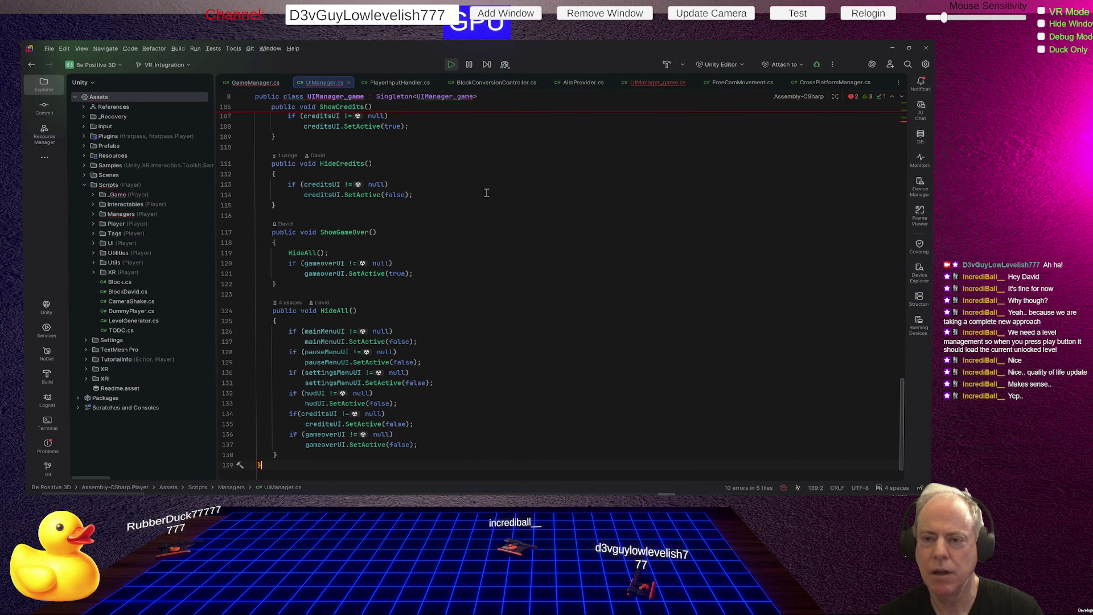
scroll(487, 193, "up", 20)
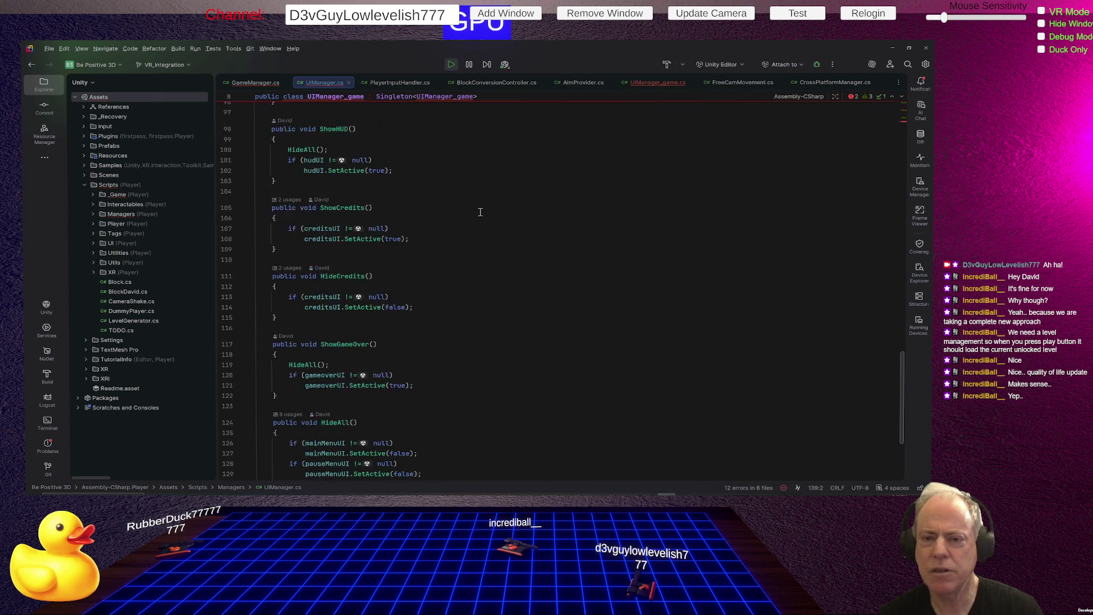
scroll(481, 211, "up", 12)
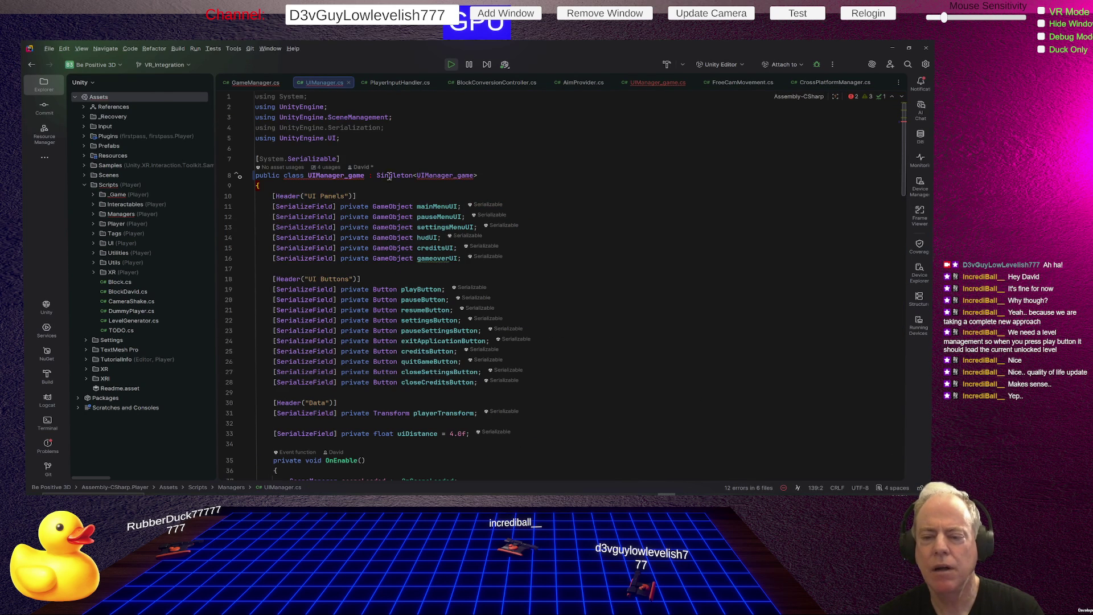
- Rename UIManager_game to UIManager in the class and Singleton<> names, then recompile in Unity
left_click(365, 175)
key("ctrl+v")
key("BackSpace")
key("BackSpace")
key("BackSpace")
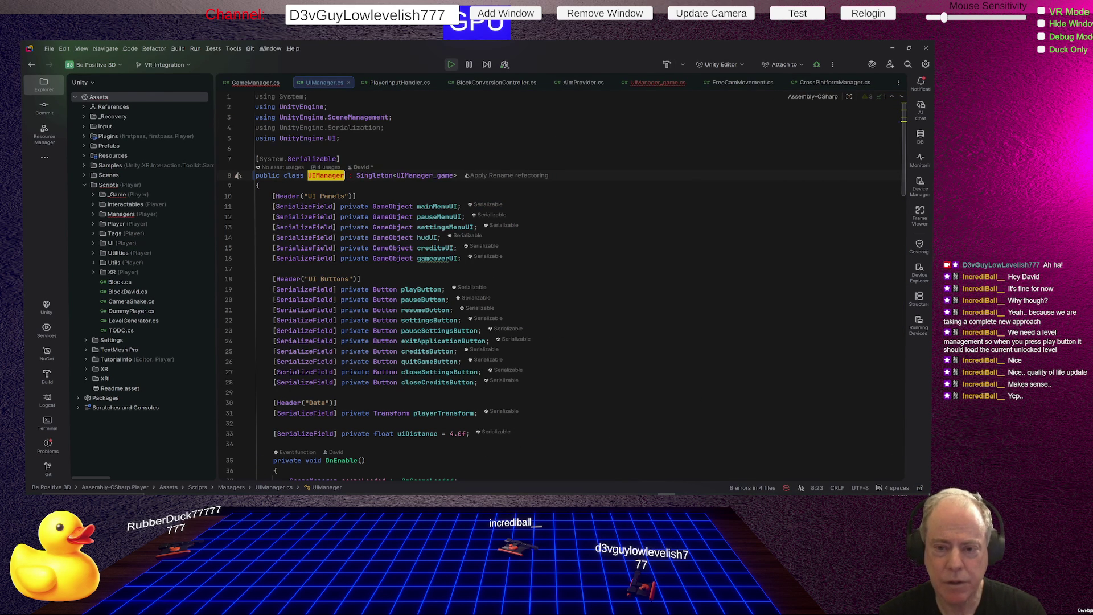
key("ctrl+Right")
key("ctrl+Right")
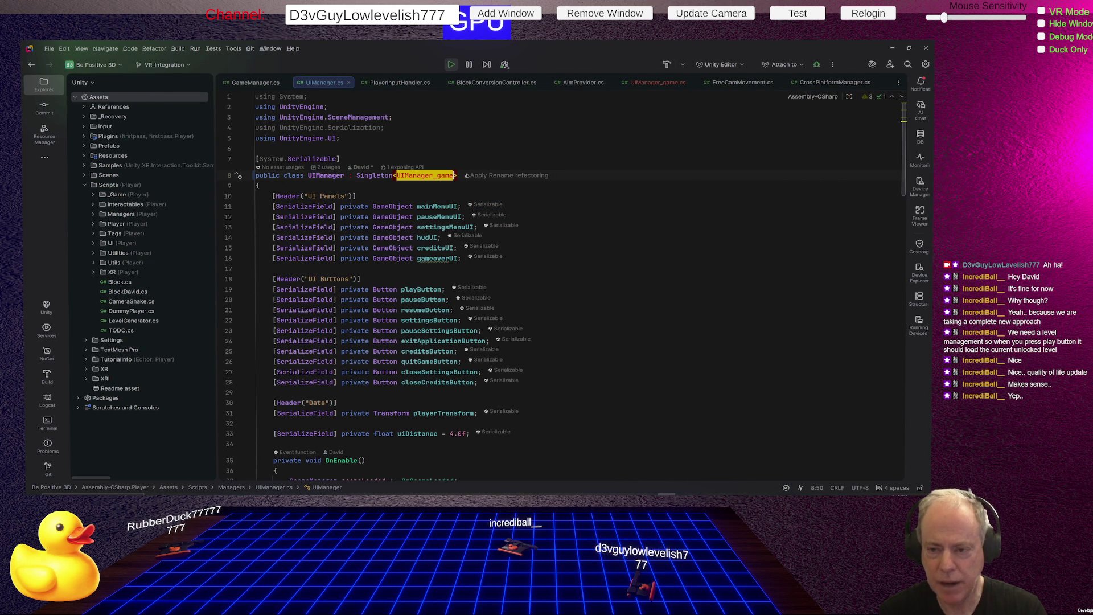
key("BackSpace")
key("BackSpace")
key("BackSpace")
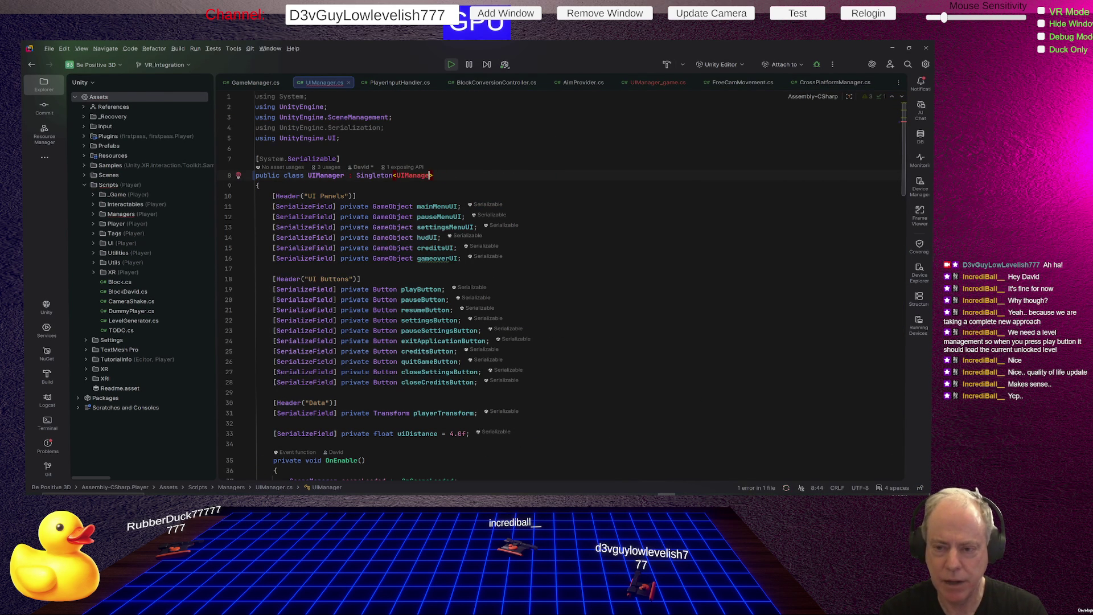
type("r")
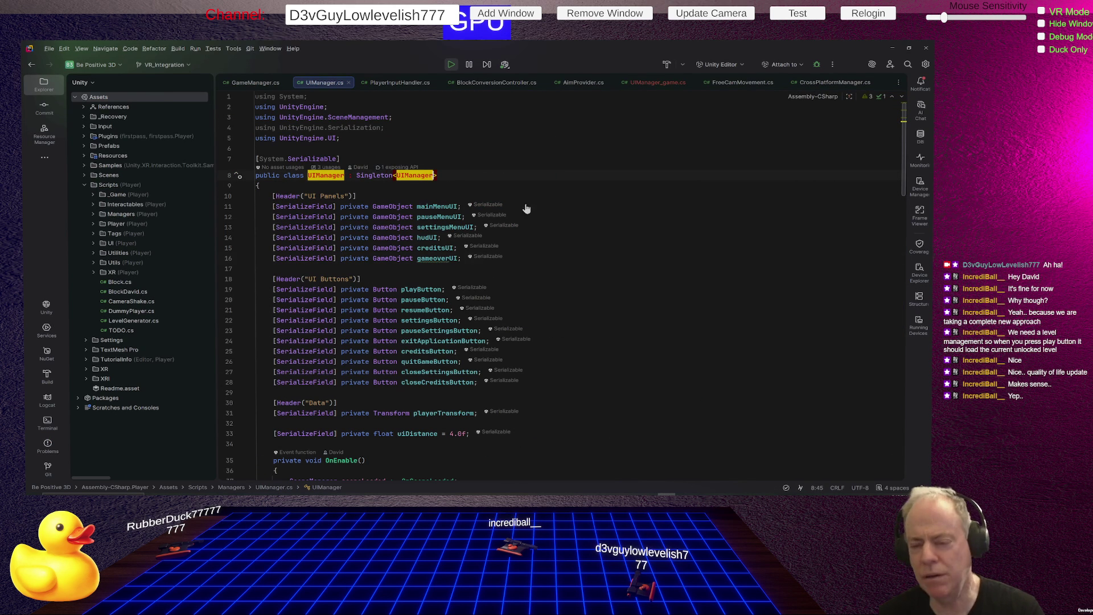
key("alt+Tab")
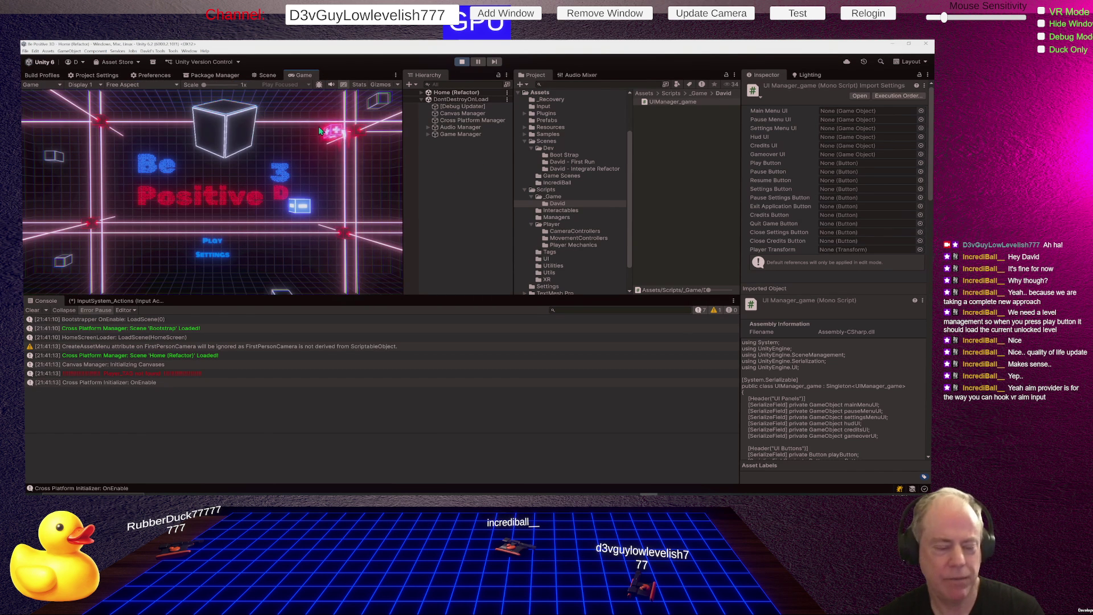
- Start the game from the Be Positive home screen's PLAY button to load Sandbox
left_click(220, 240)
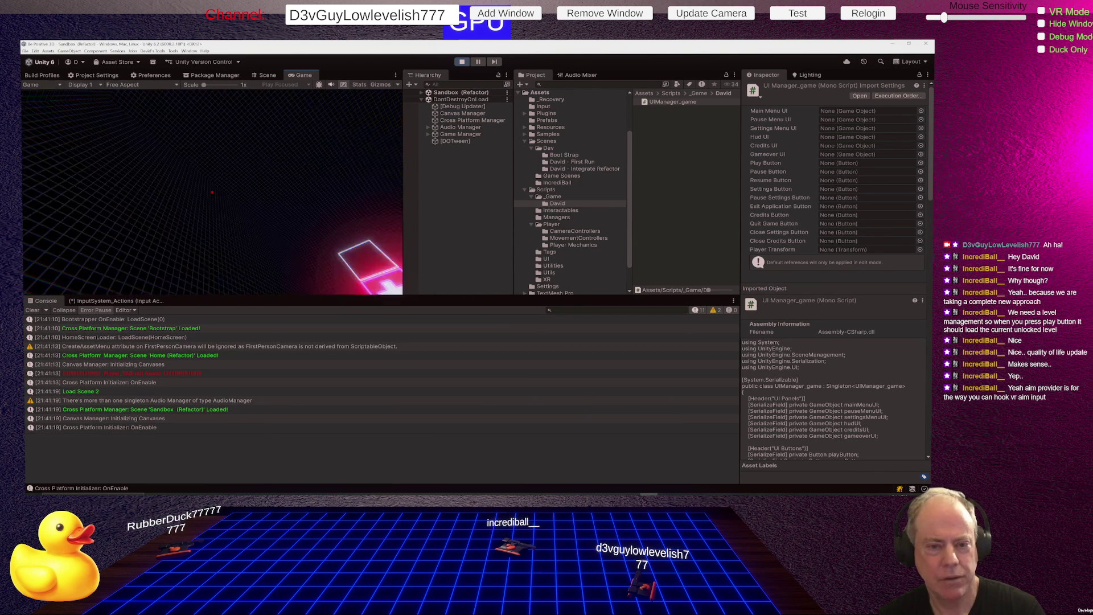
- Open and close the in-game pause menu with Escape, then refocus the Game view
key("Escape")
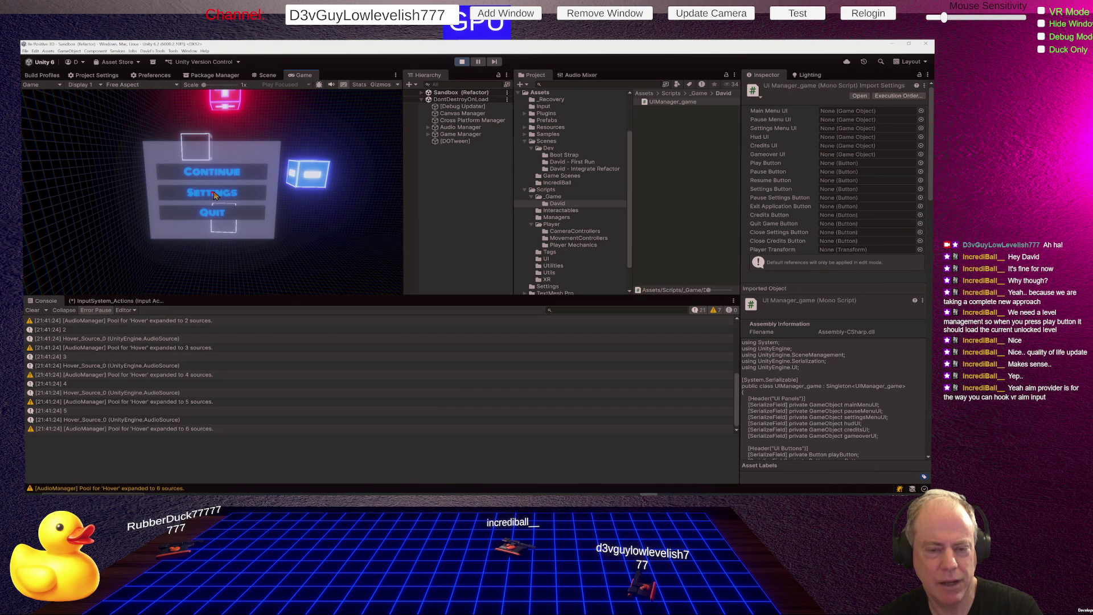
key("Escape")
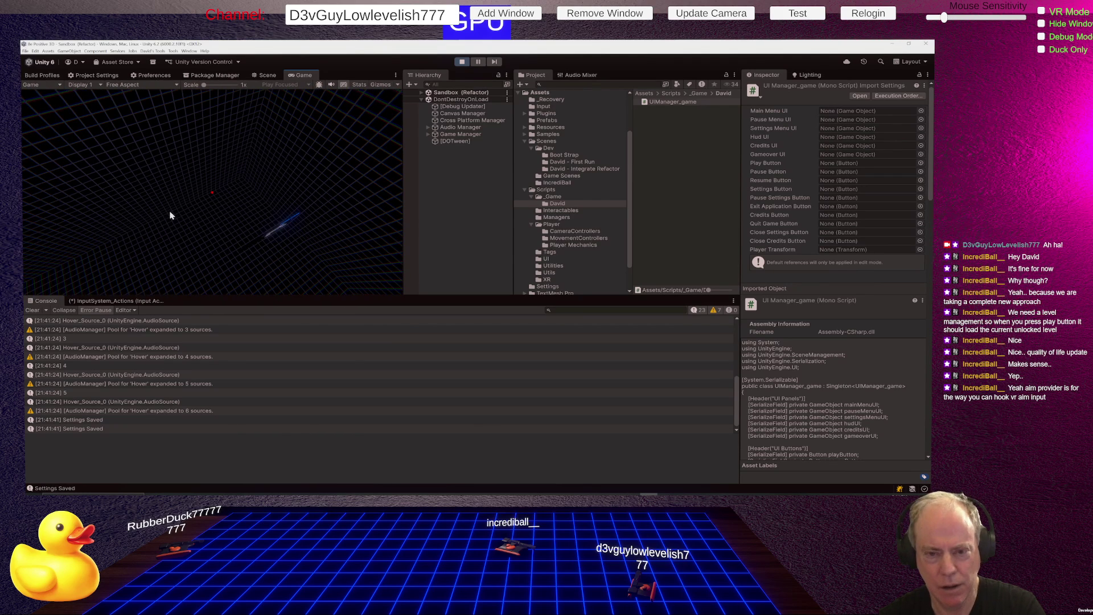
key("Caps_Lock")
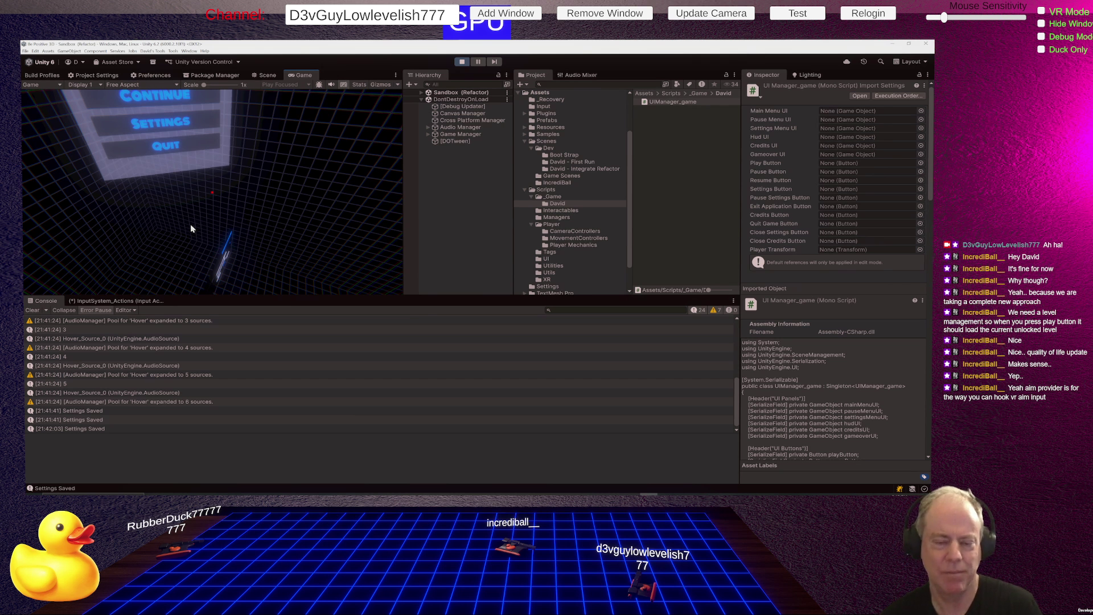
left_click(187, 219)
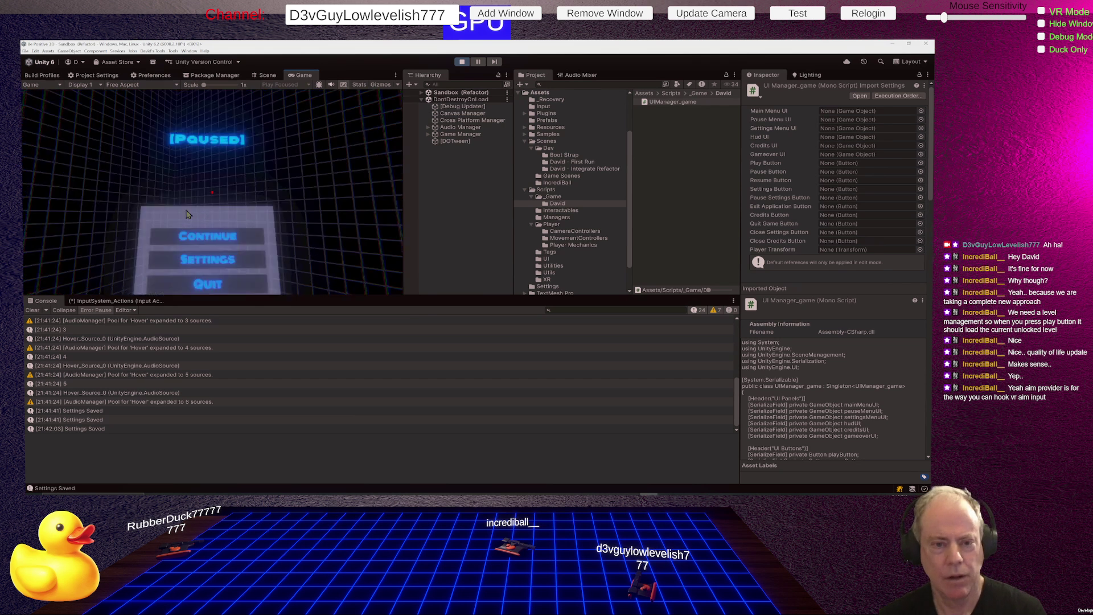
- Toggle the pause menu with Escape several more times, then exit Play mode
key("Escape")
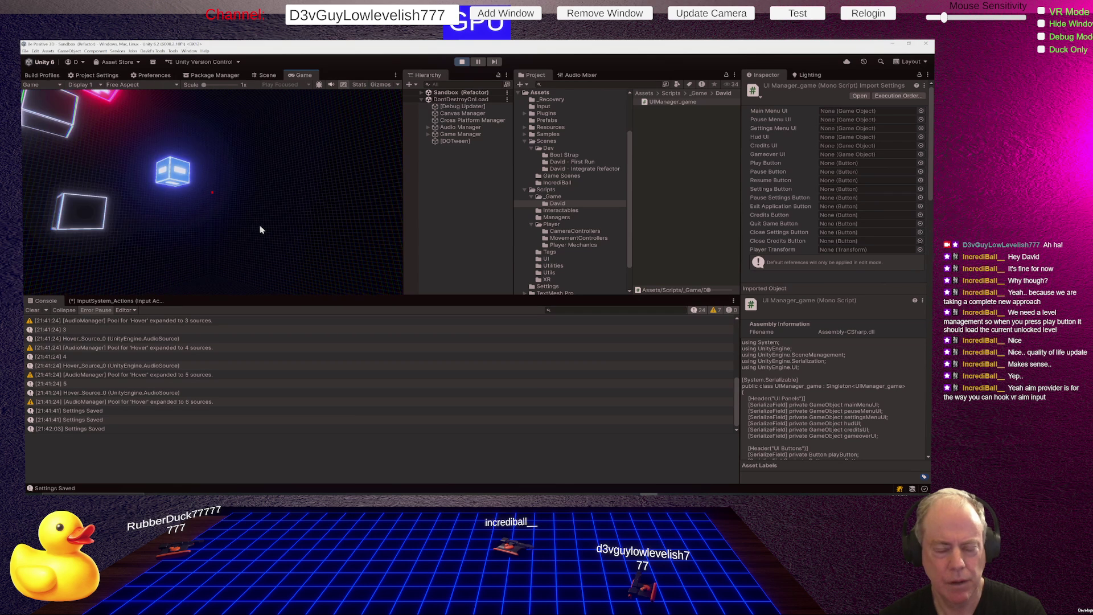
key("Escape")
key("Escape")
key("Escape")
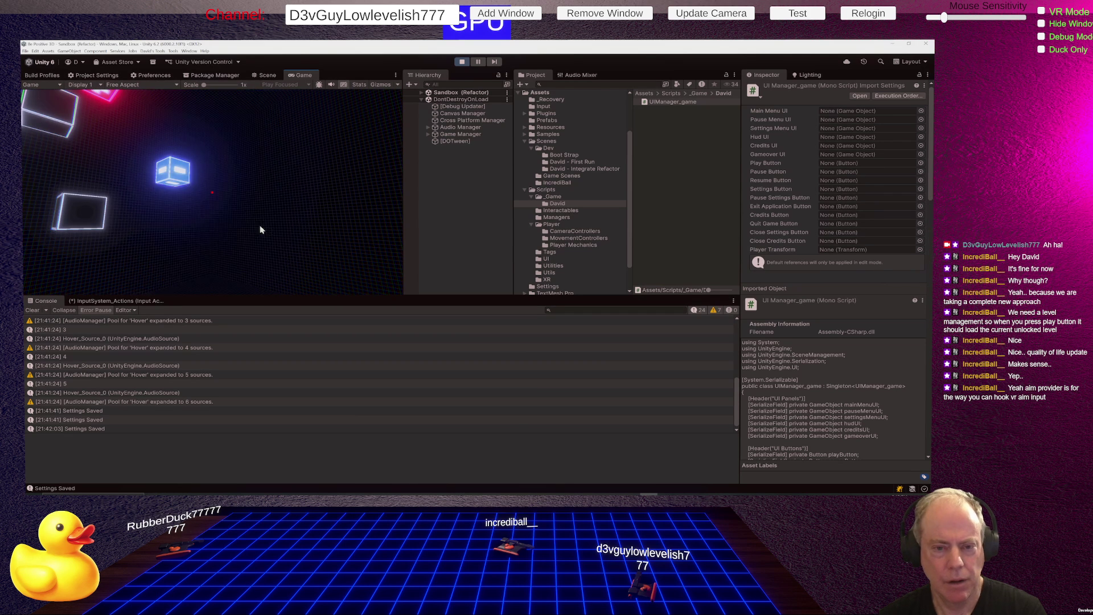
key("Escape")
key("Escape")
key("Escape")
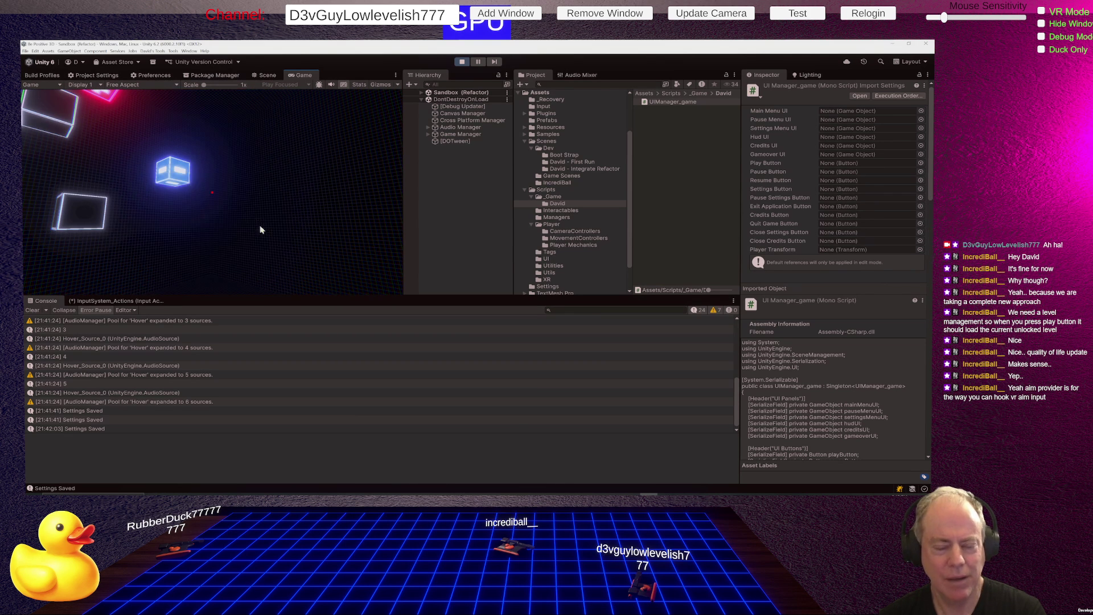
key("Escape")
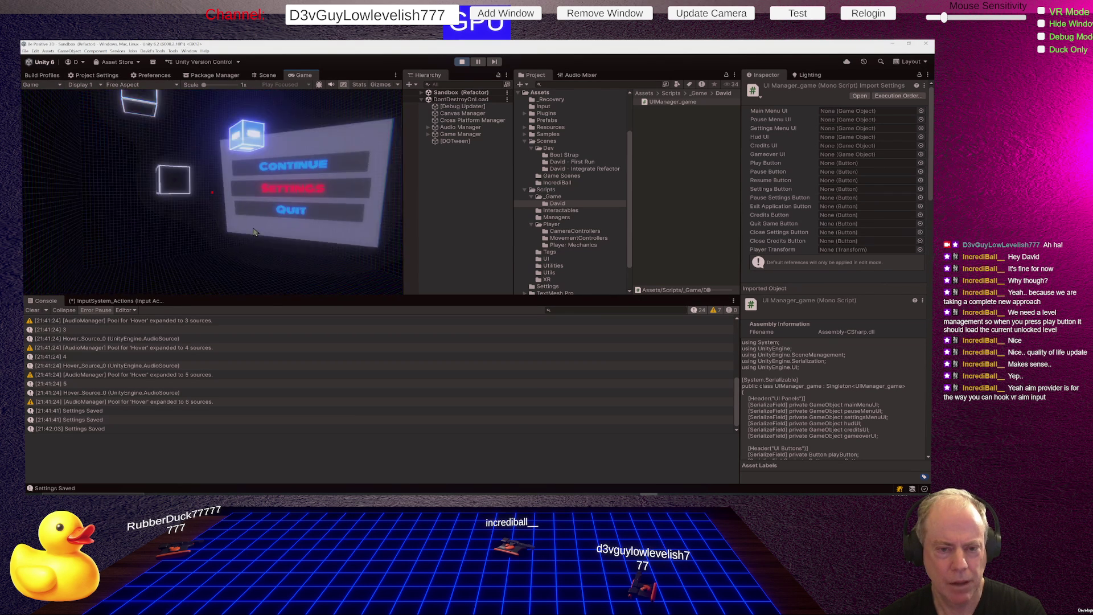
key("Escape")
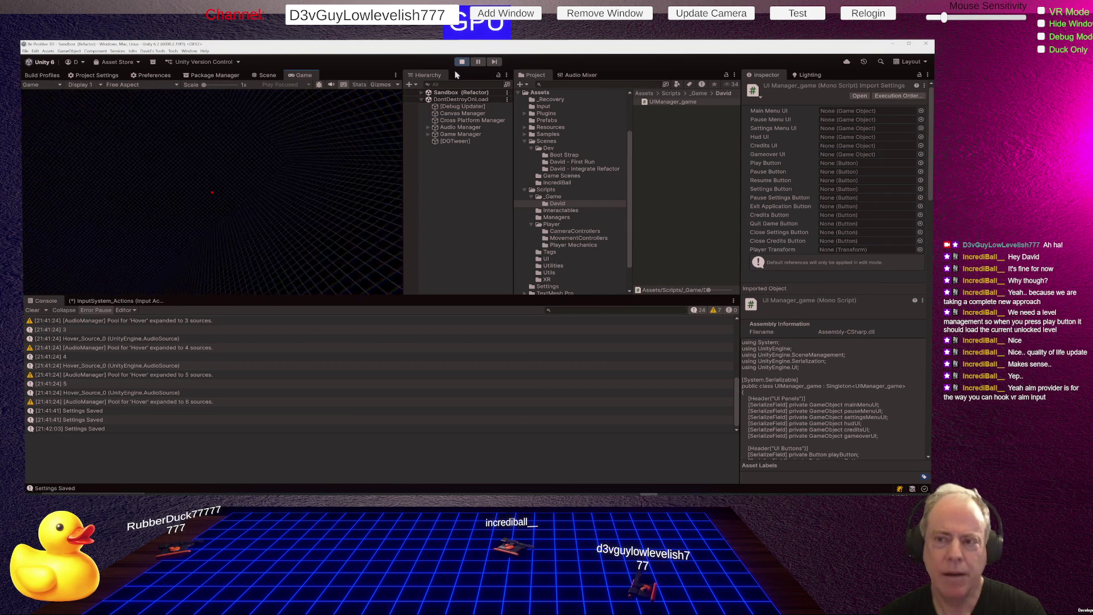
left_click(463, 61)
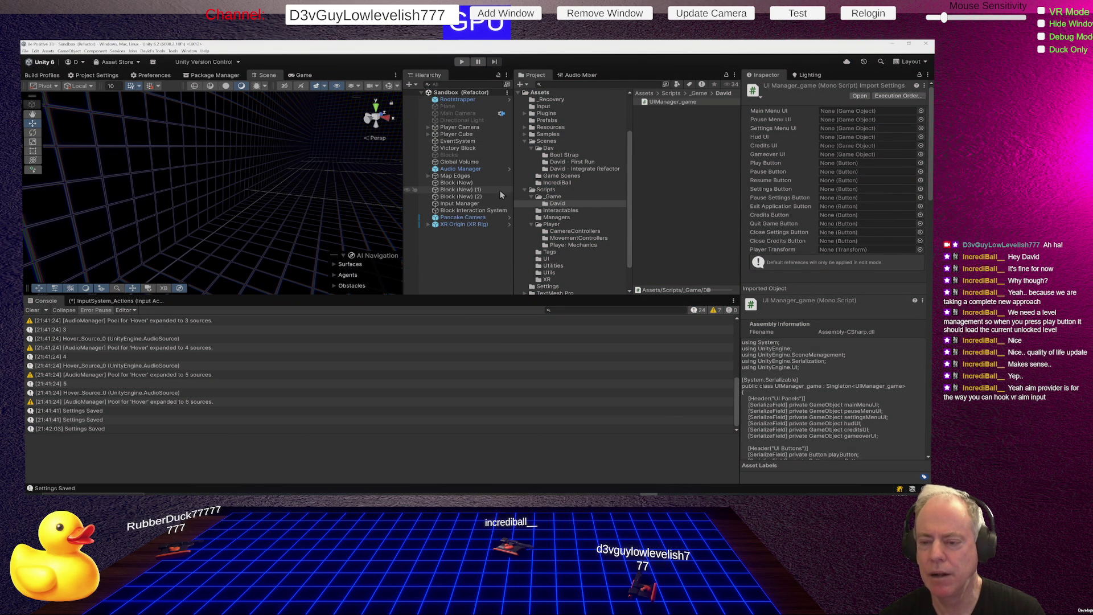
- Inspect the Pancake Camera, Plane, Main Camera and Player Camera, then open CameraRotationDesktop in Rider
left_click(470, 220)
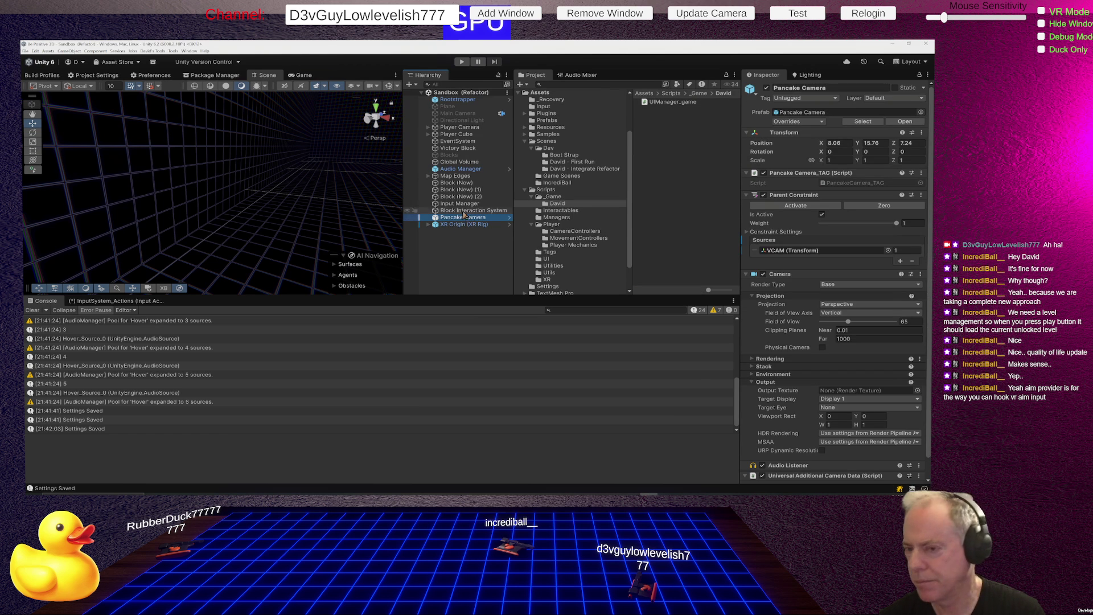
left_click(452, 107)
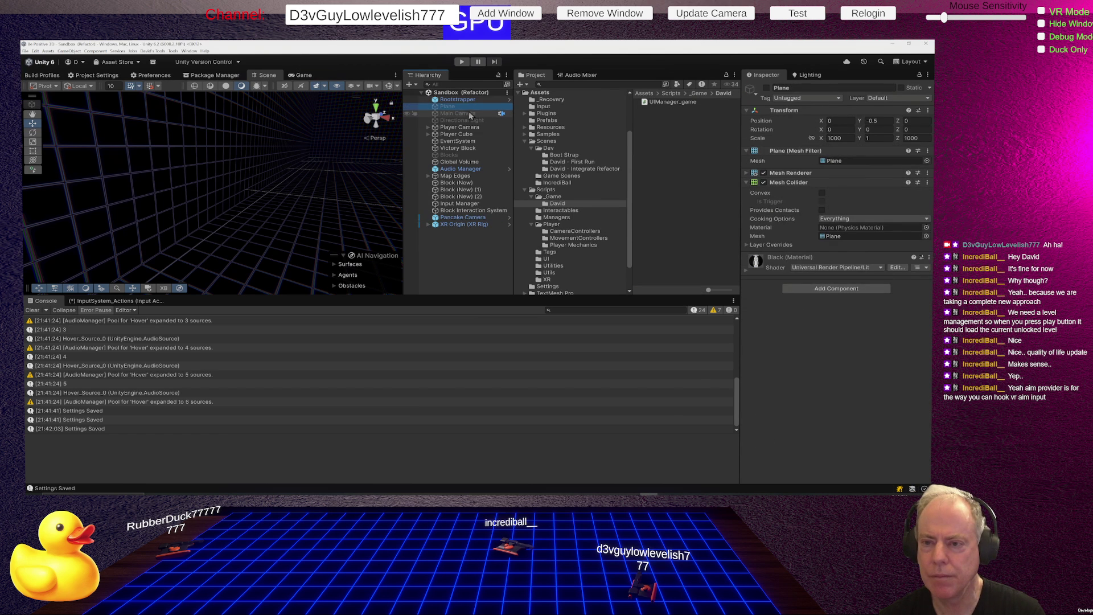
left_click(467, 115)
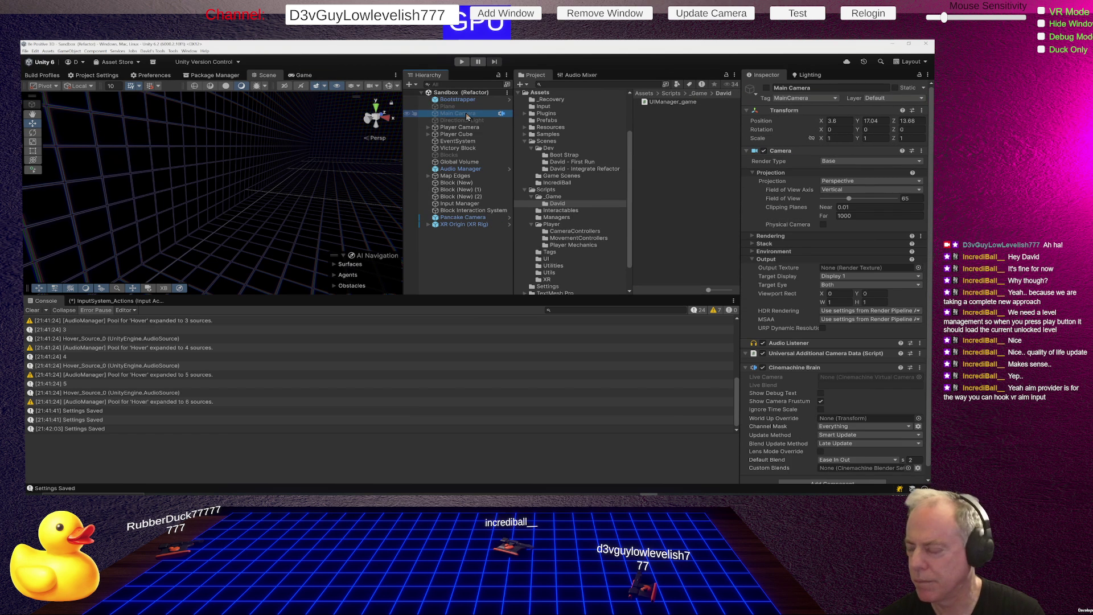
left_click(470, 128)
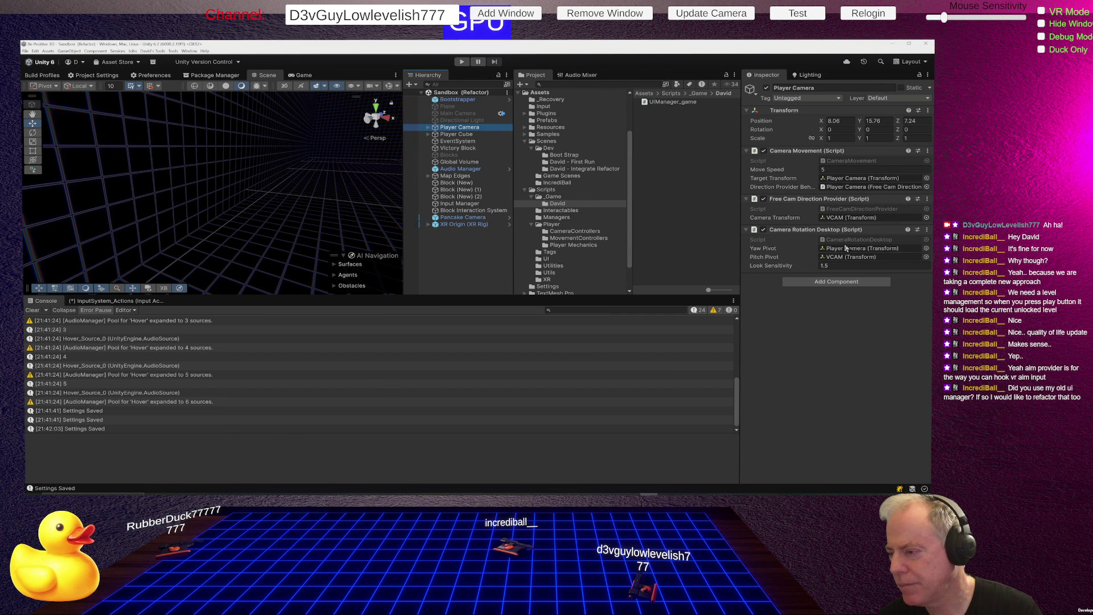
double_click(855, 240)
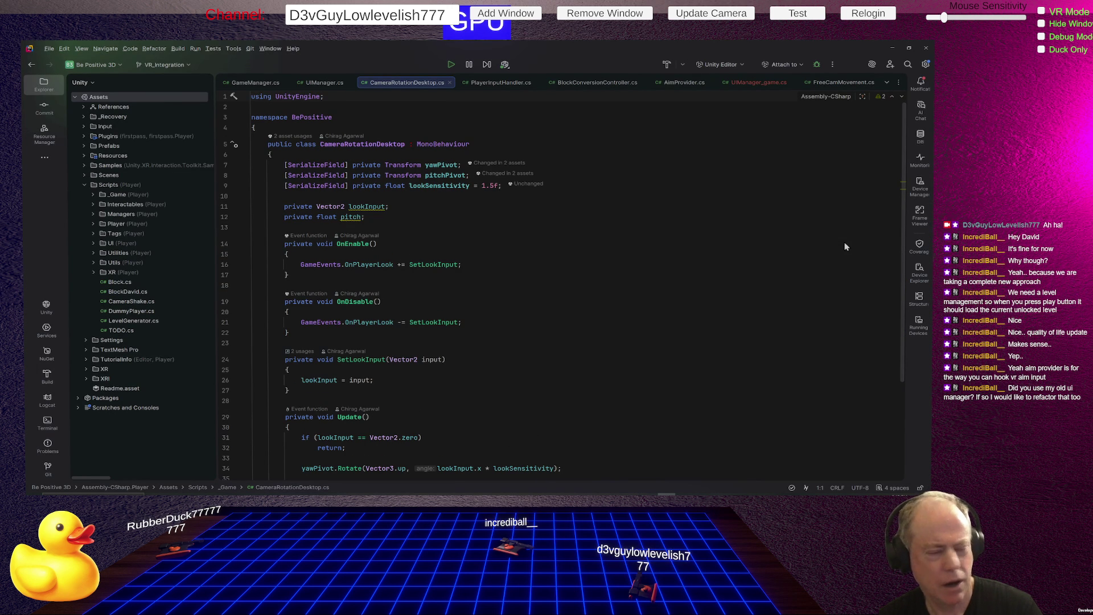
- Show UIManager.cs's Start button listeners and the MovePauseMenu method below them
left_click(322, 84)
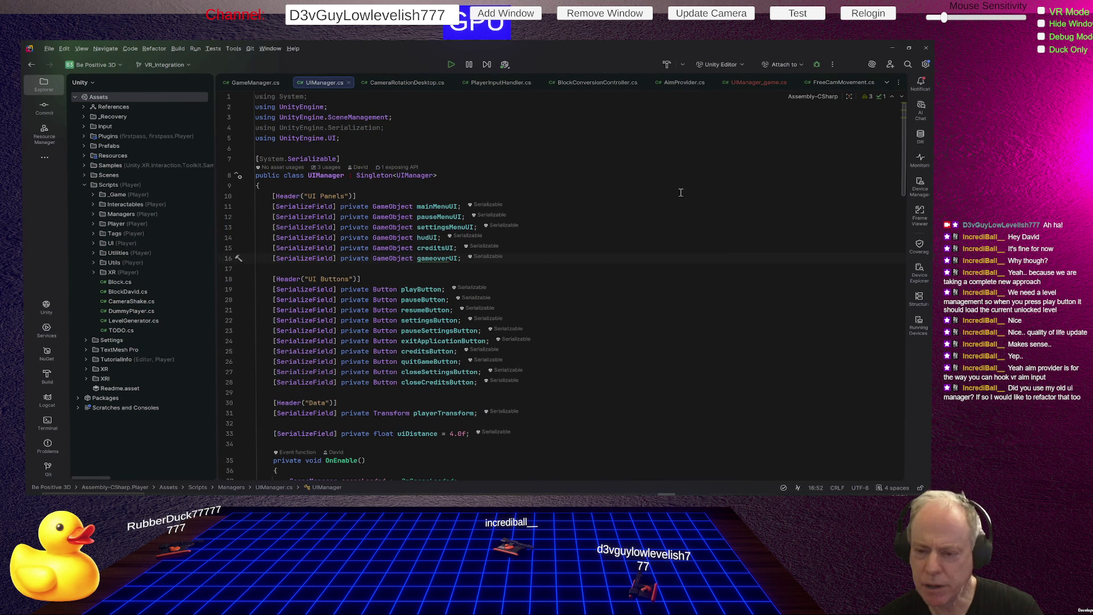
scroll(678, 195, "down", 10)
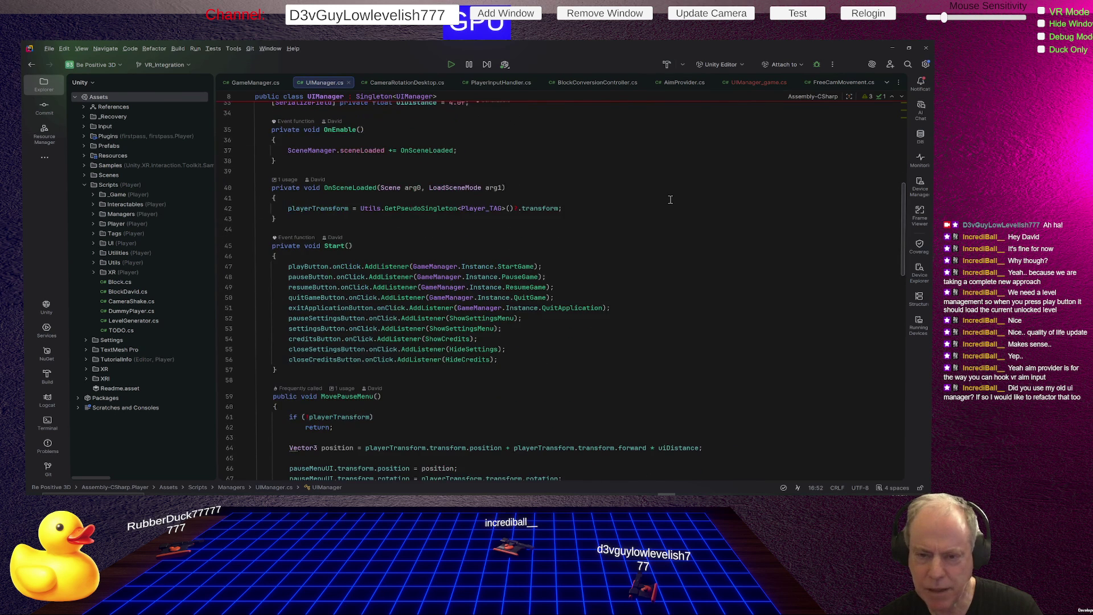
scroll(670, 199, "down", 2)
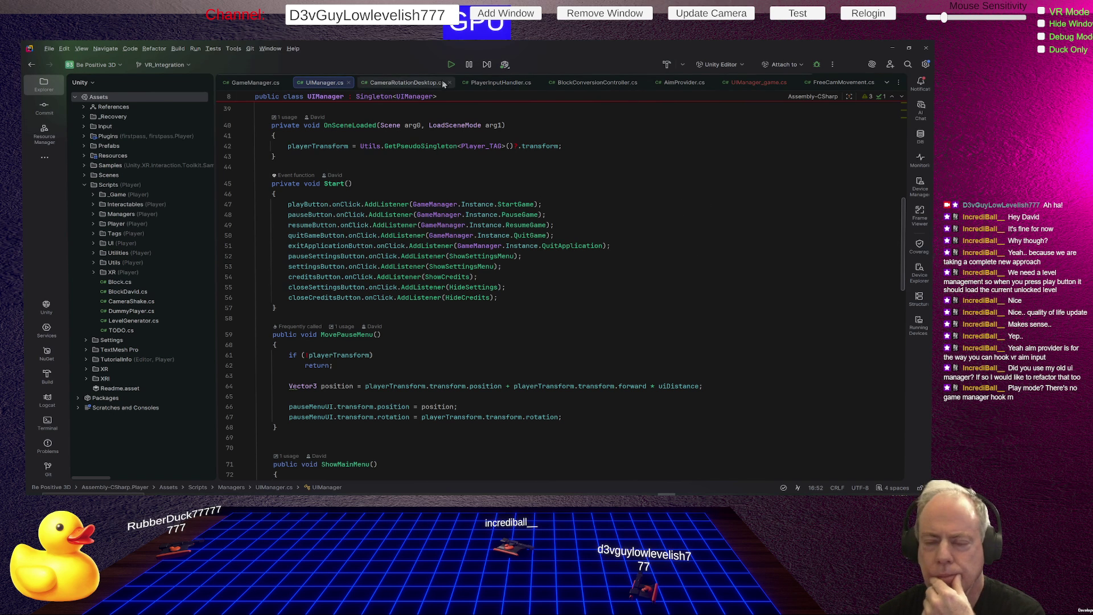
- Review CameraRotationDesktop.cs's Update, where lookSensitivity scales yaw and pitch is clamped between -85 and 85
left_click(423, 85)
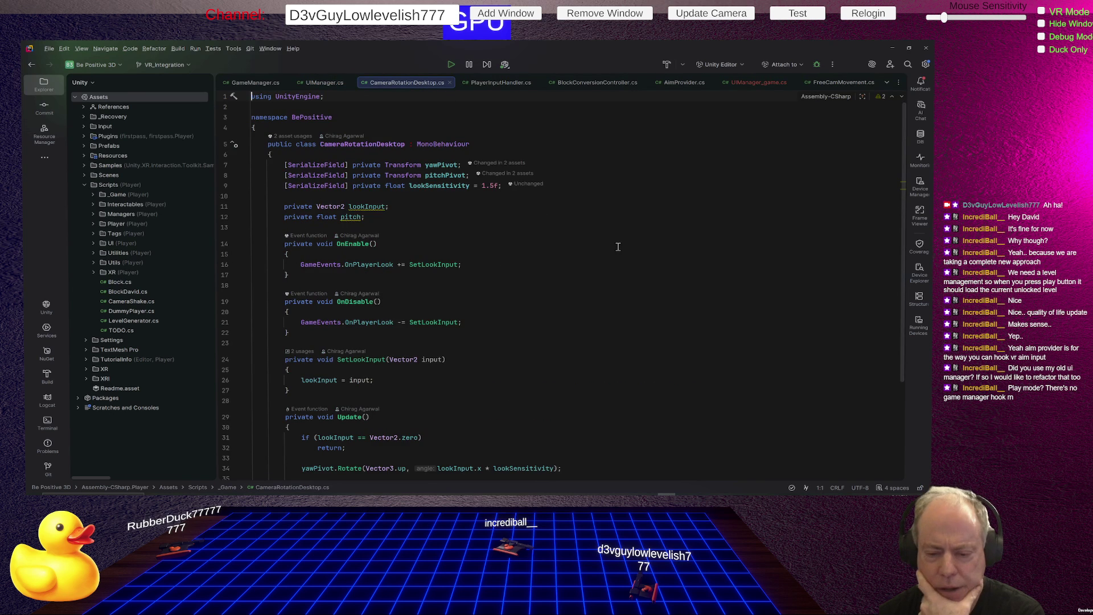
scroll(617, 250, "down", 3)
scroll(618, 250, "down", 1)
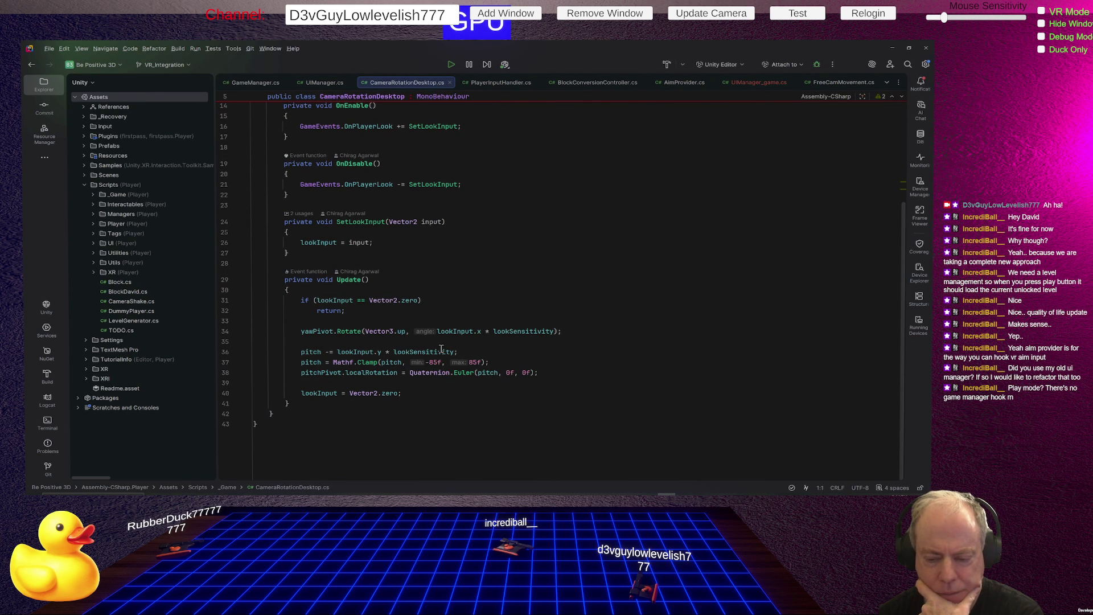
mouse_move(442, 349)
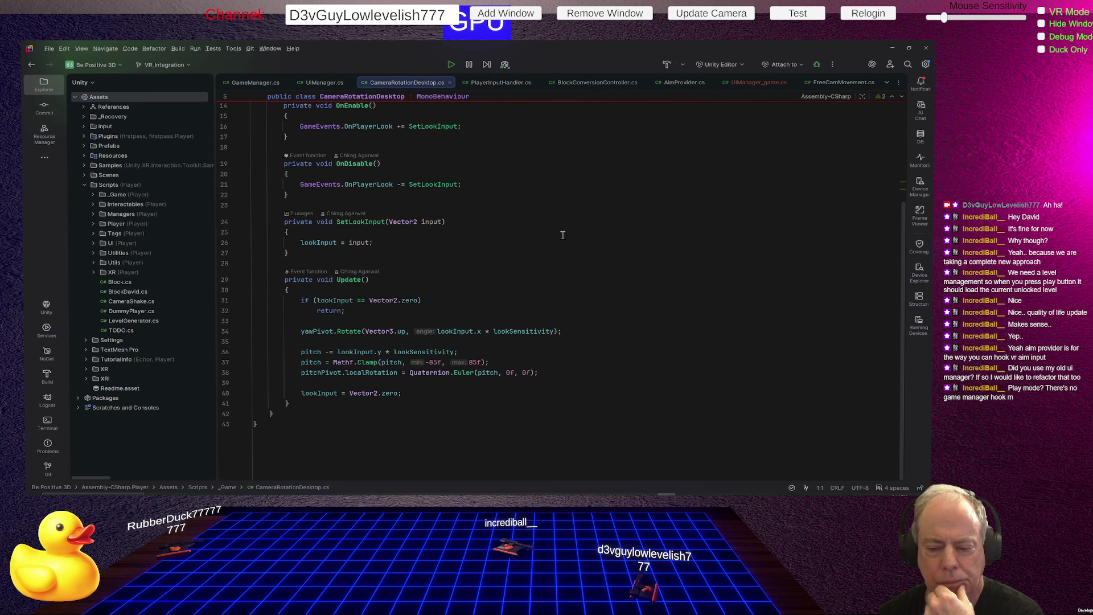
scroll(563, 235, "up", 5)
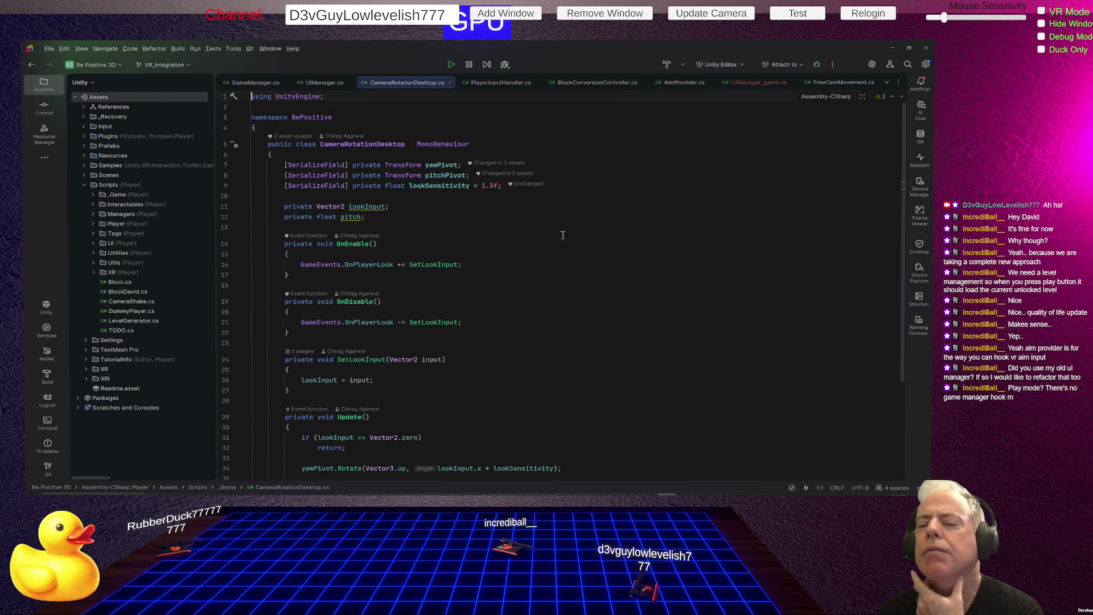
scroll(563, 235, "down", 2)
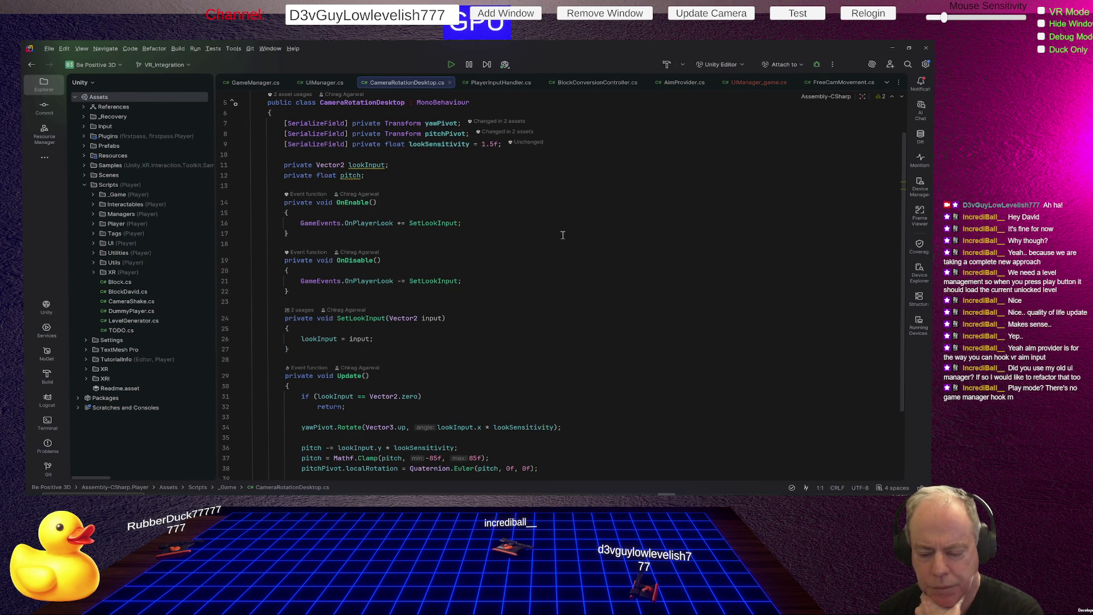
scroll(562, 234, "down", 3)
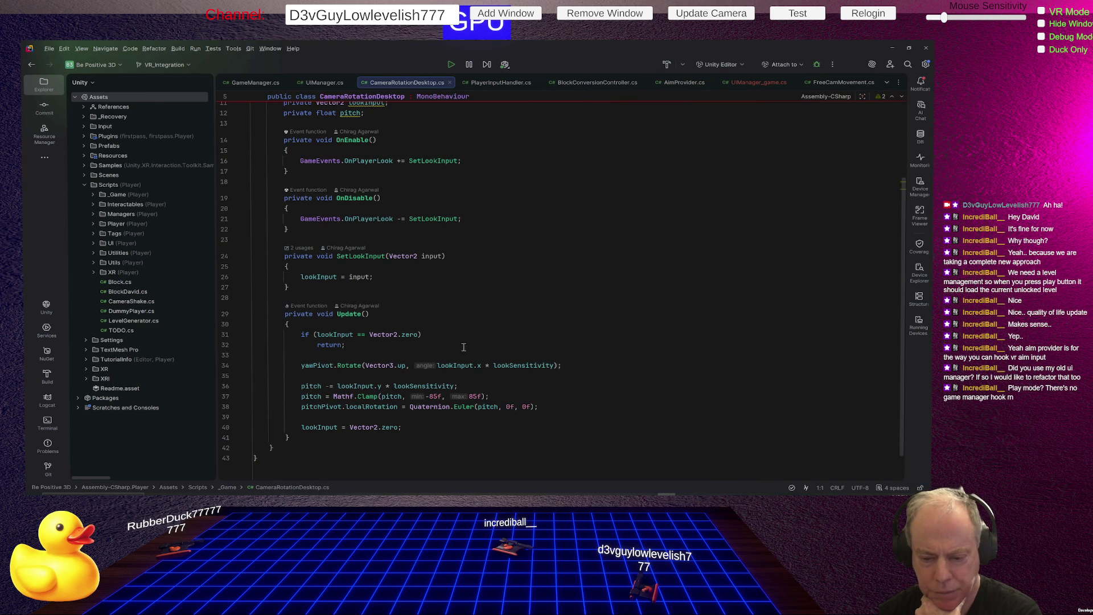
left_click(440, 388)
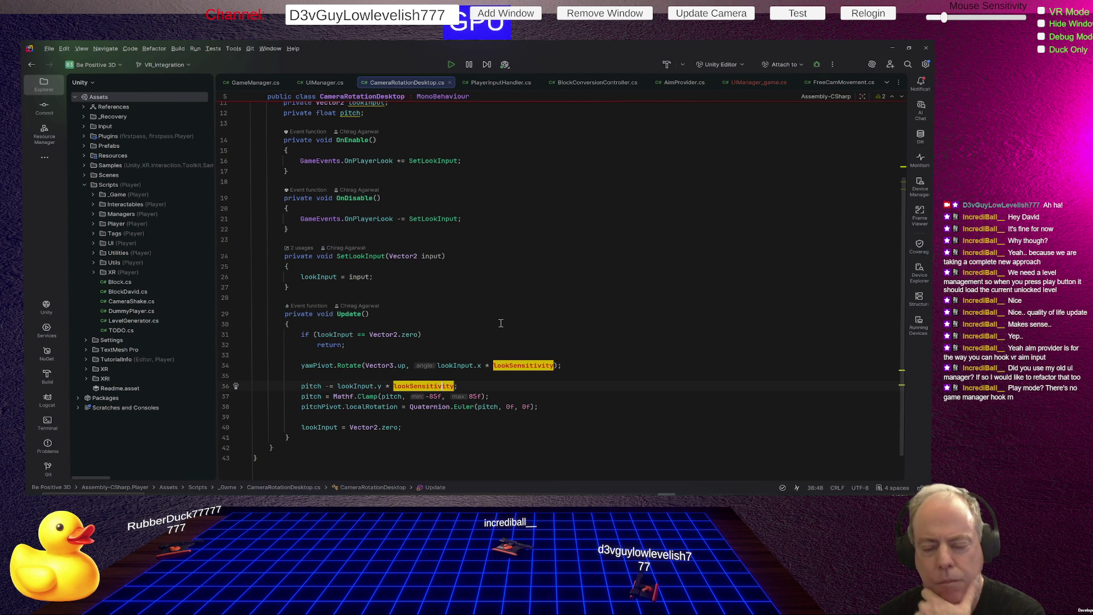
scroll(501, 305, "up", 4)
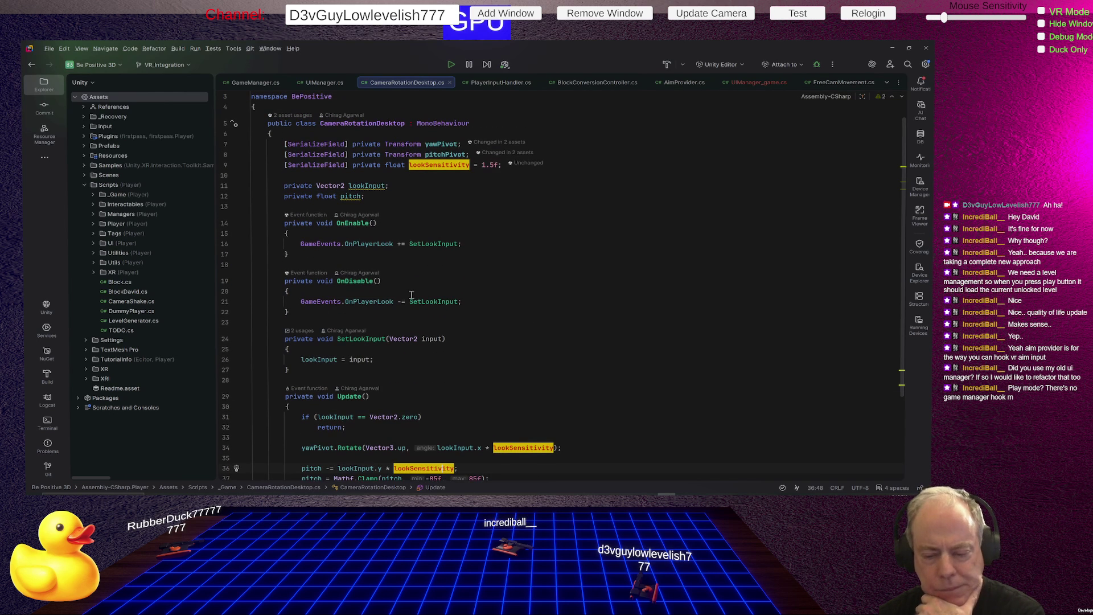
left_click(358, 340)
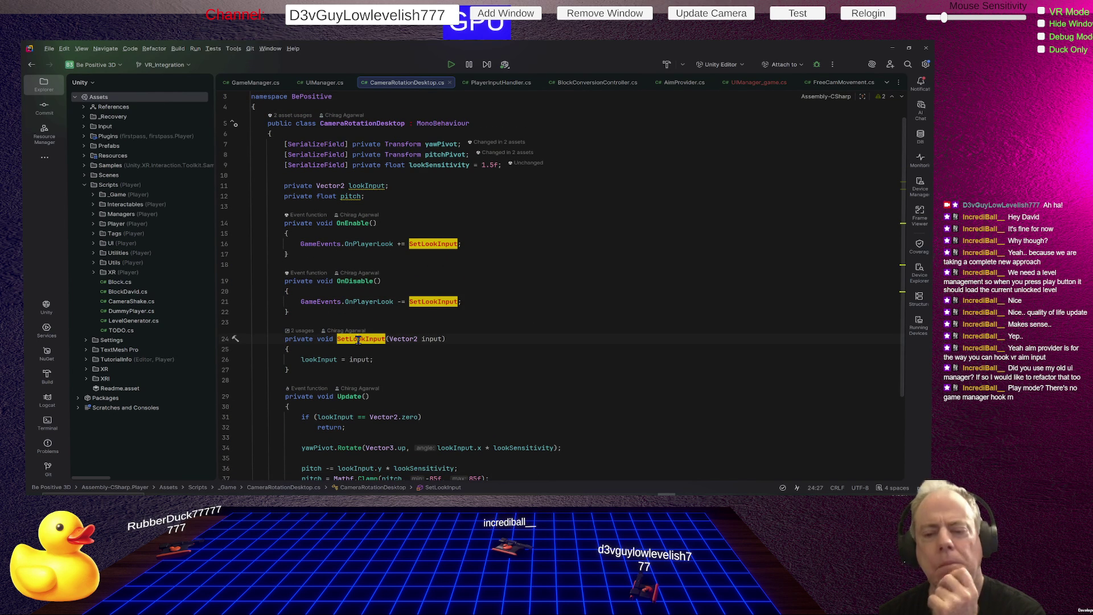
scroll(571, 307, "down", 2)
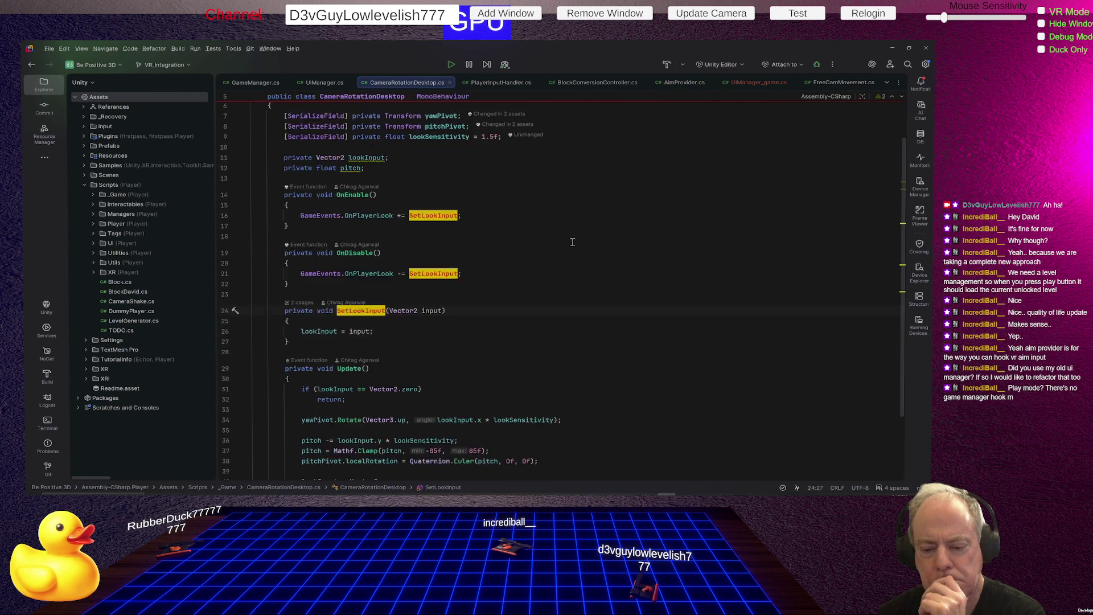
scroll(573, 243, "up", 1)
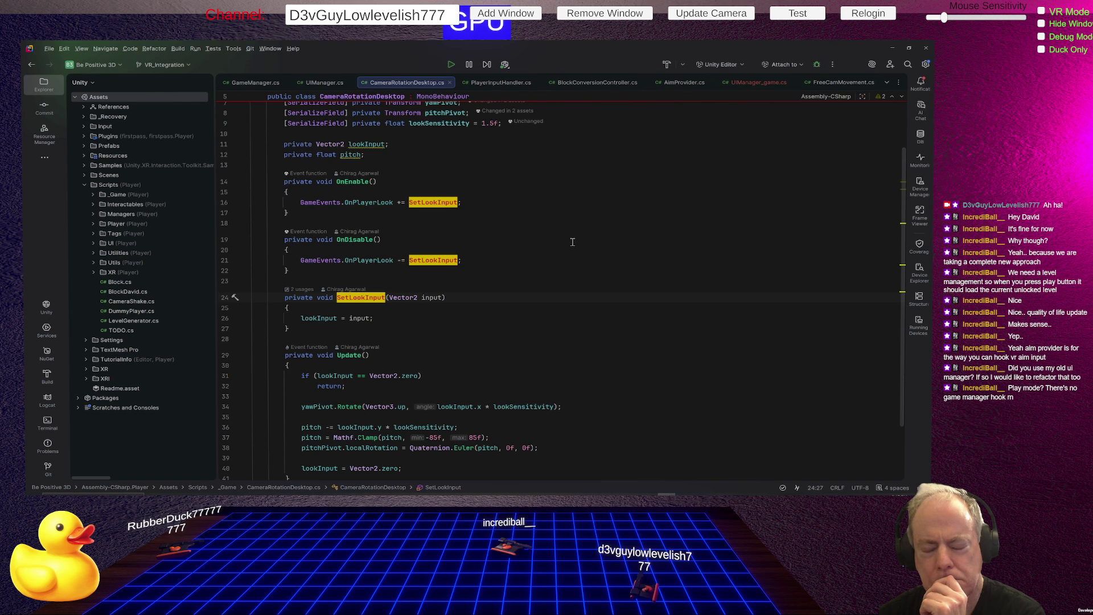
scroll(573, 242, "up", 1)
left_click(518, 426)
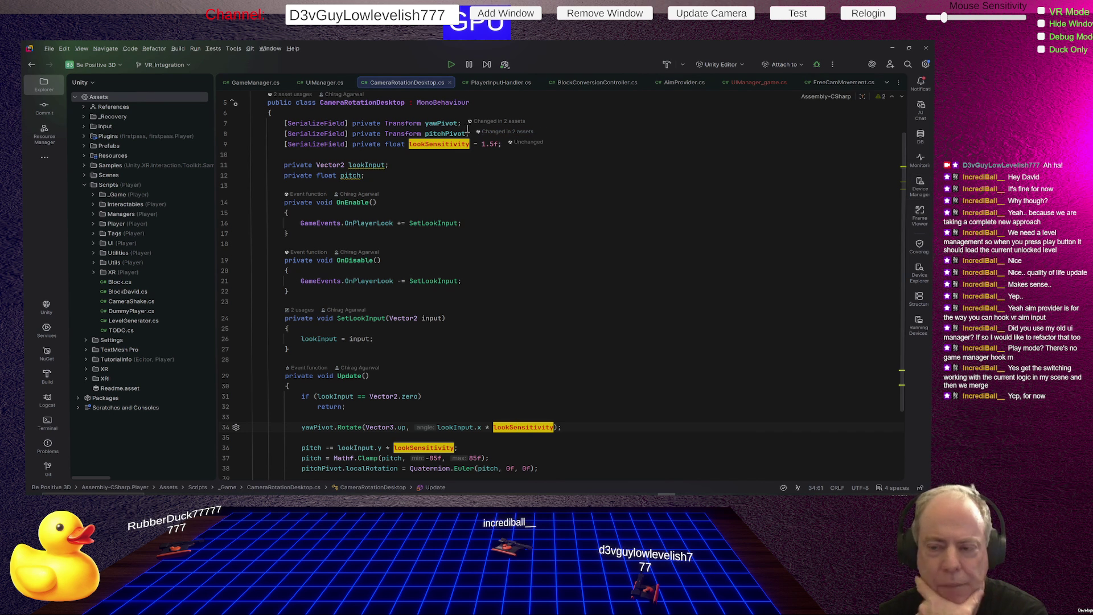
left_click(497, 144)
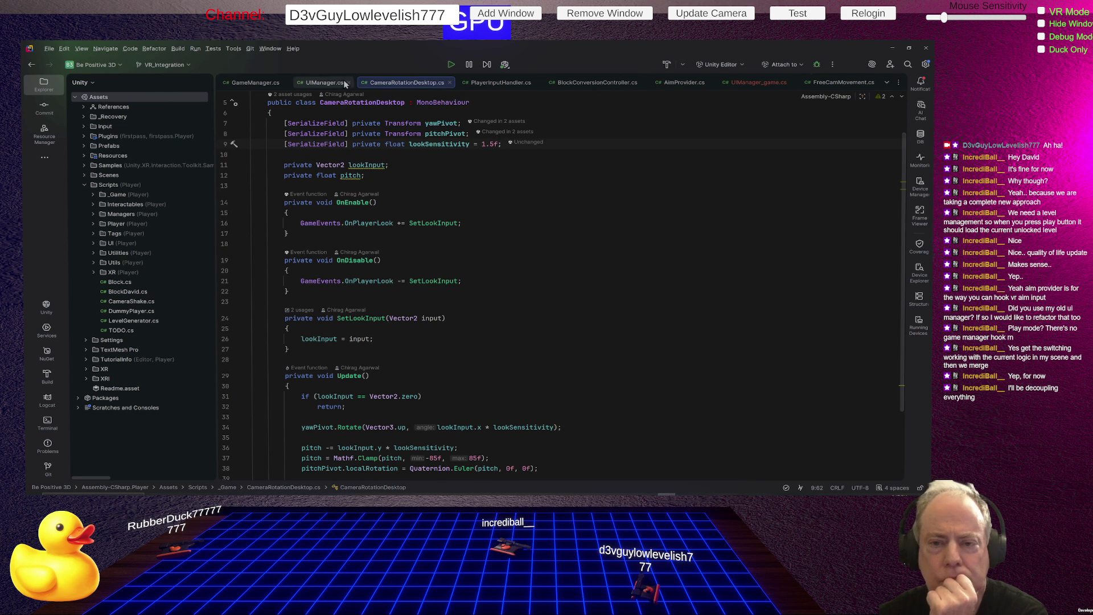
- Return to UIManager.cs and scroll down to settingsMenuUI on line 95
left_click(322, 82)
scroll(612, 240, "down", 2)
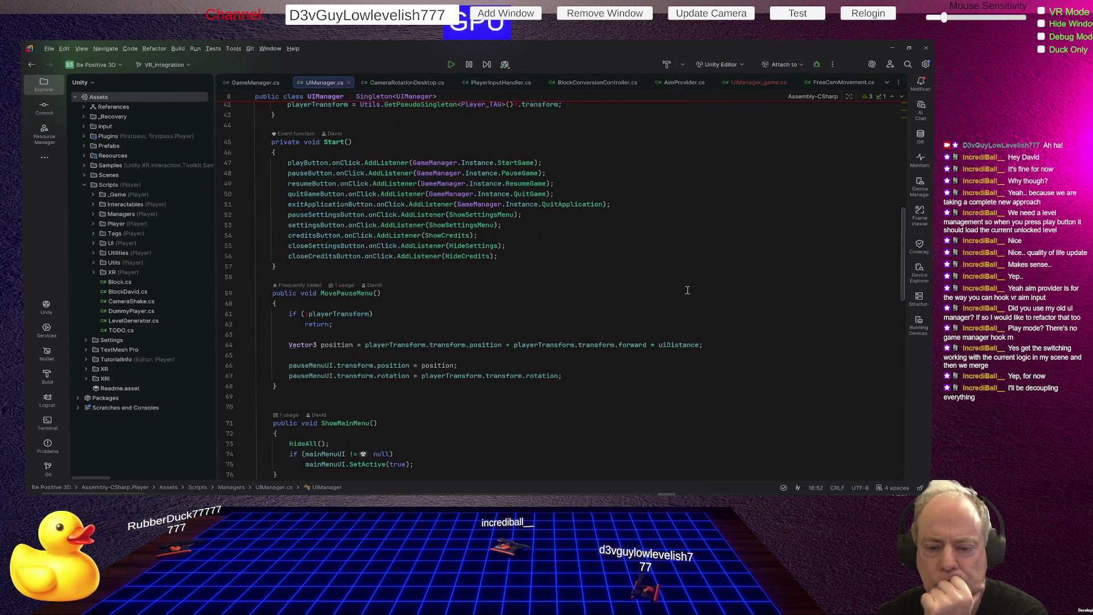
scroll(617, 265, "down", 3)
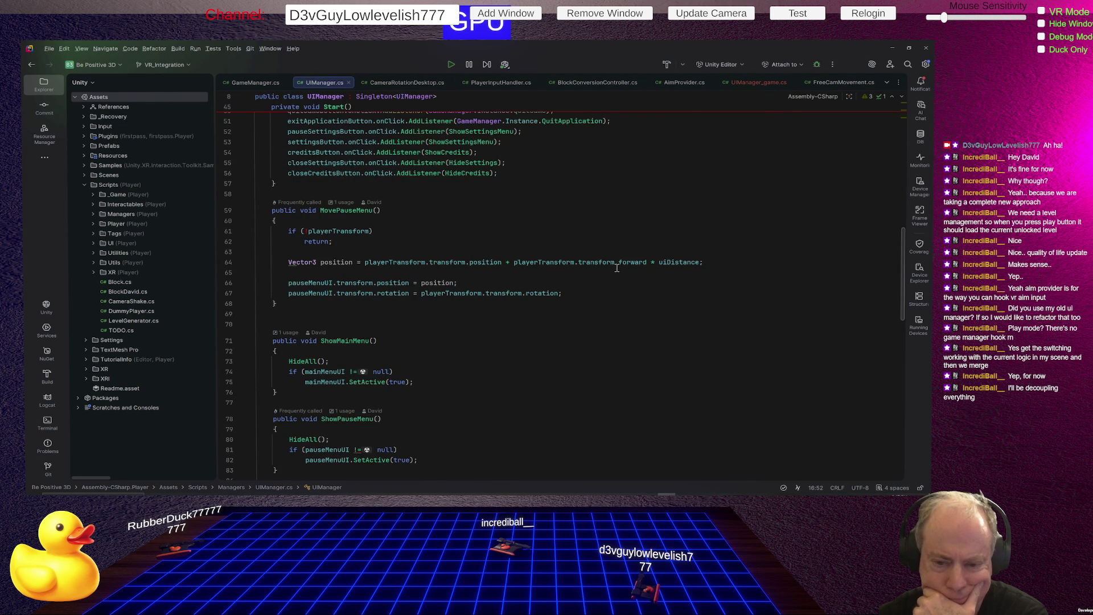
scroll(617, 268, "down", 6)
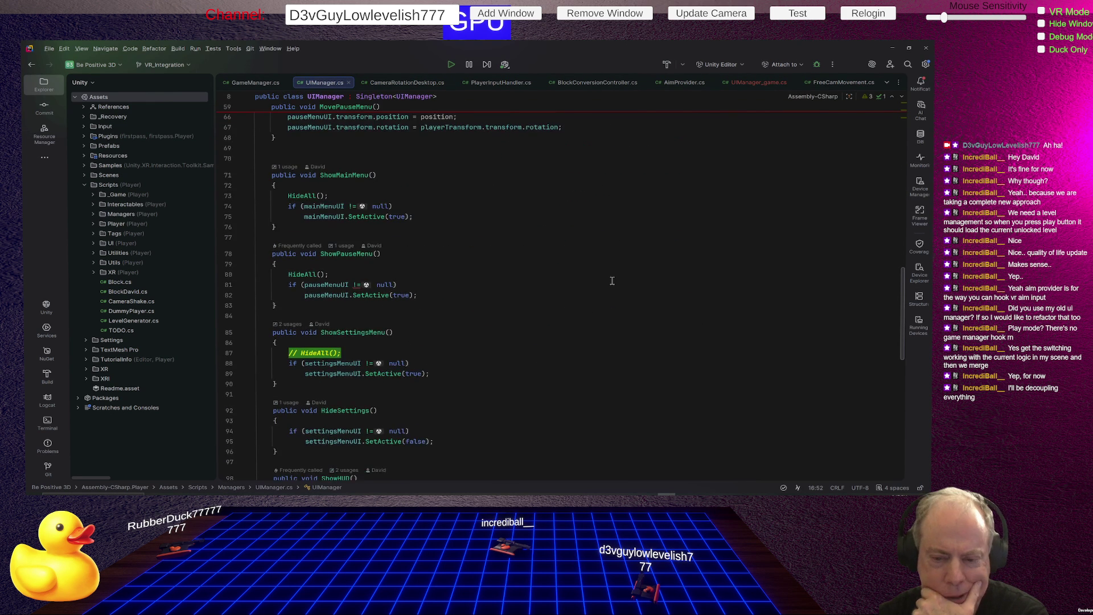
scroll(612, 282, "down", 2)
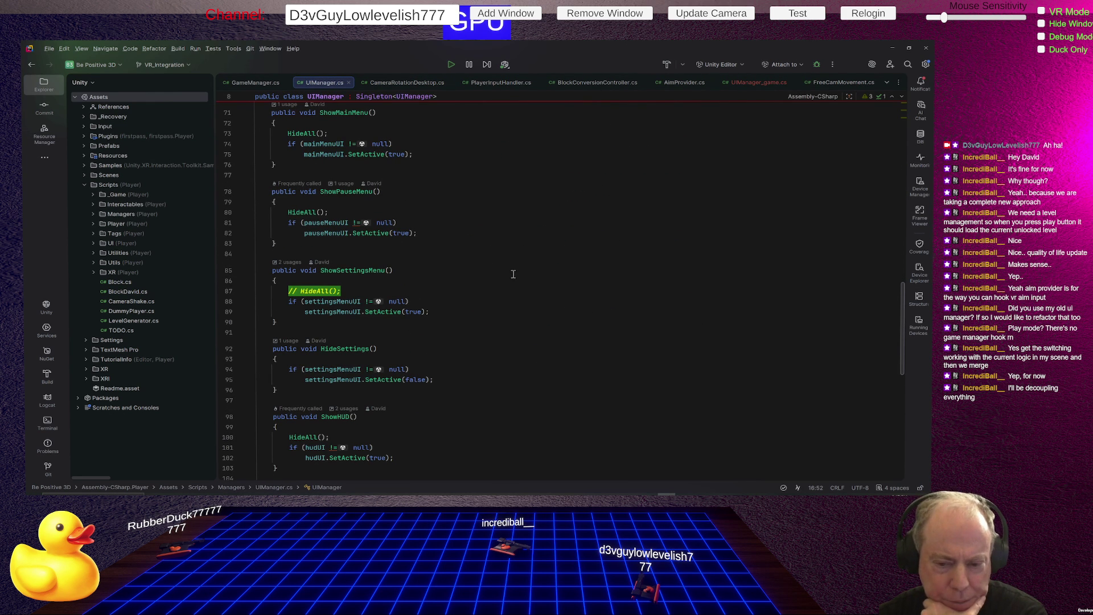
scroll(435, 303, "down", 1)
scroll(440, 304, "down", 1)
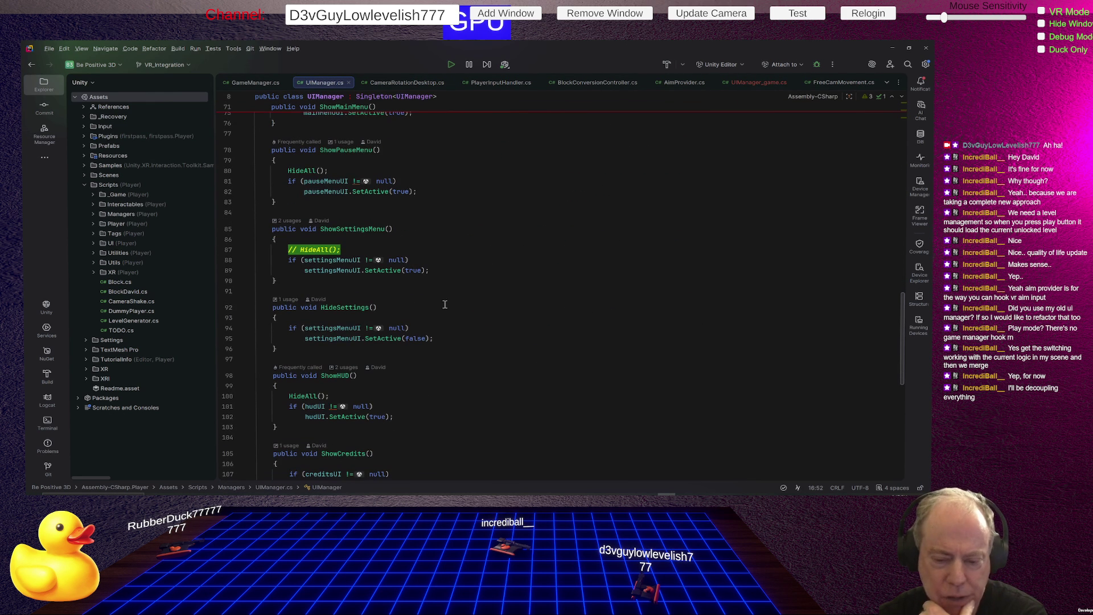
- Highlight every use of settingsMenuUI and follow them to HideAll at the end of the file
left_click(328, 338)
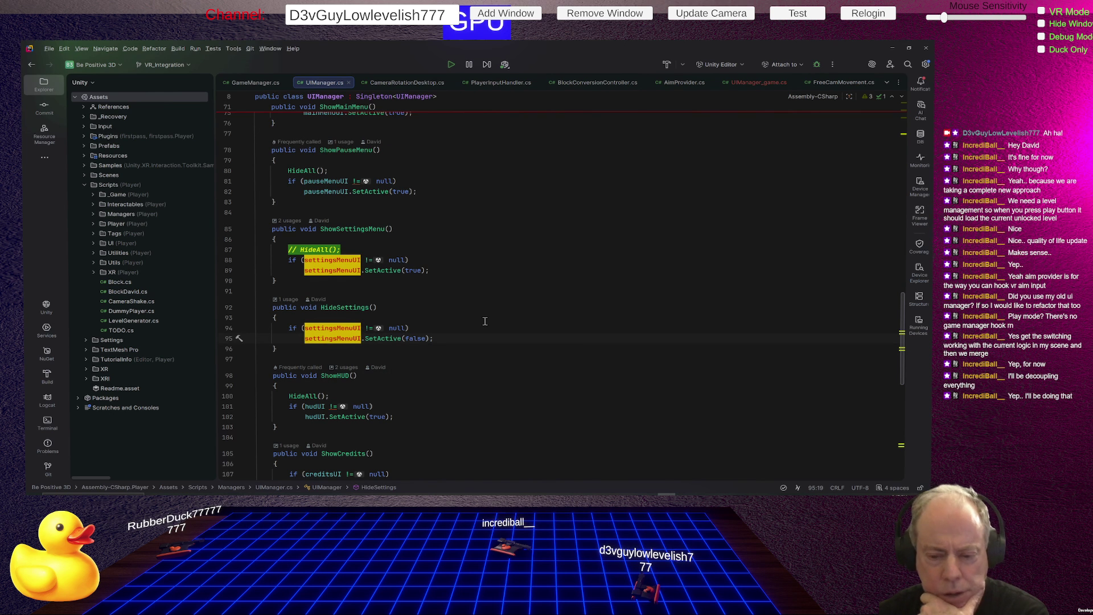
scroll(484, 321, "down", 8)
scroll(485, 328, "down", 4)
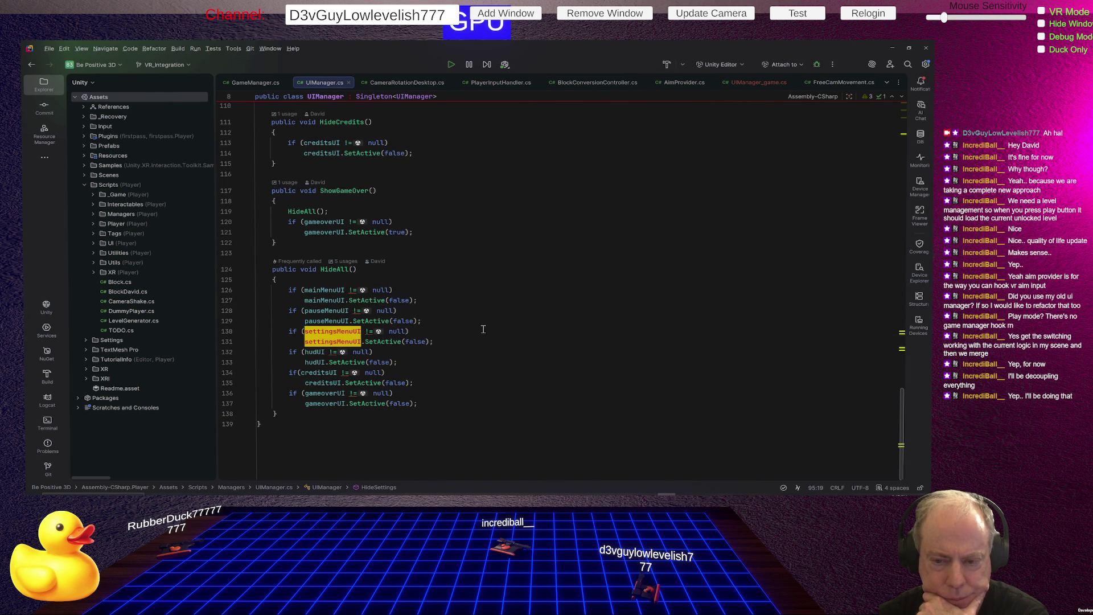
key("ctrl+f")
- Search the file for 'save', clear the field, and jump to SettingsManager.cs's SaveSettings method
type("SAVE")
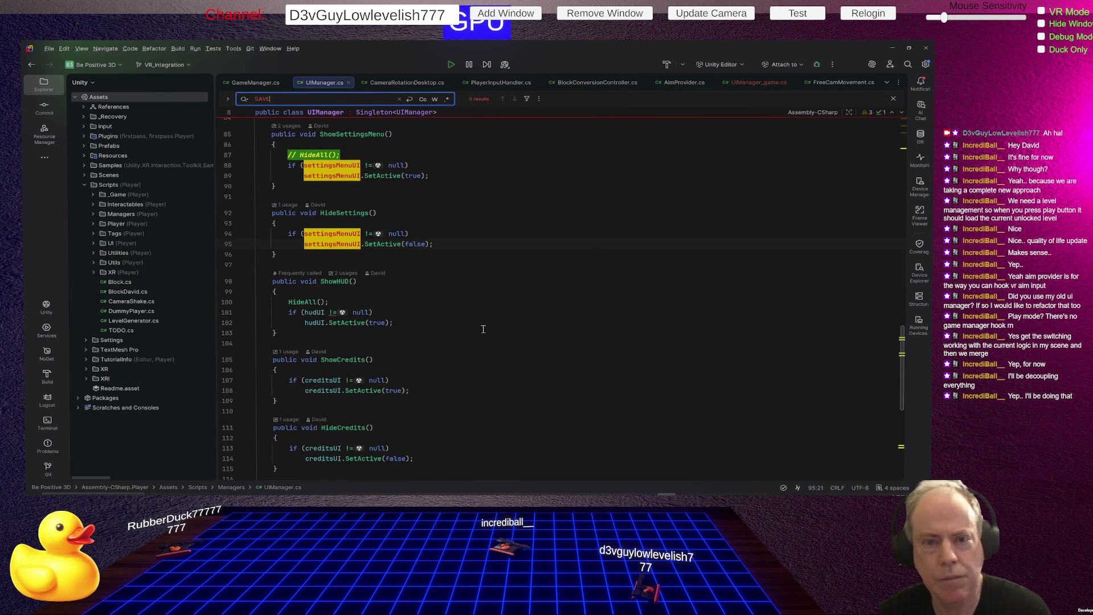
key("BackSpace")
key("BackSpace")
key("BackSpace")
key("Caps_Lock")
type("save")
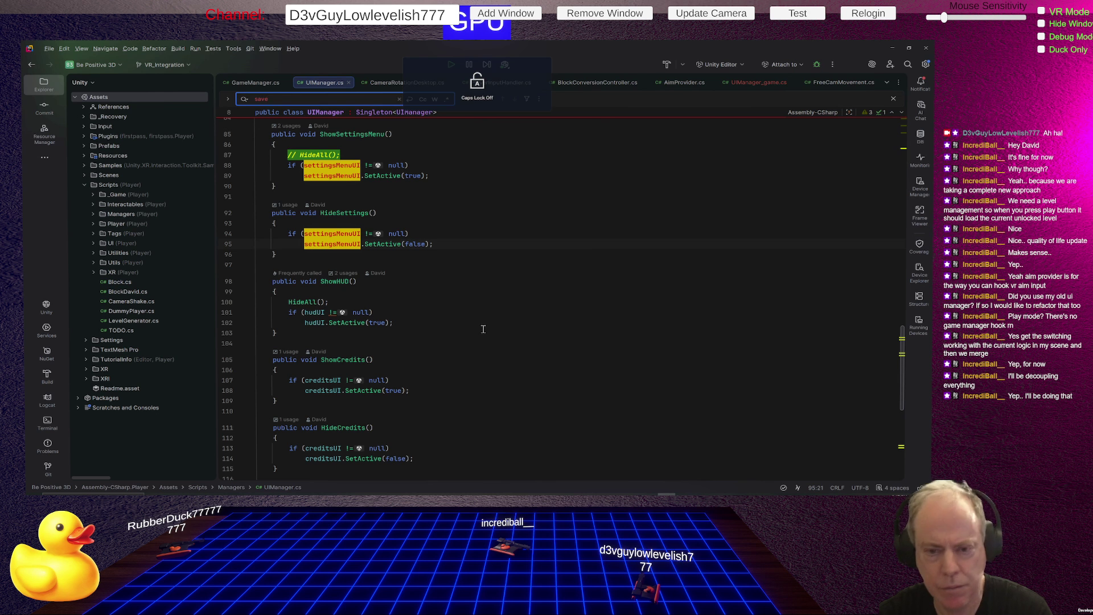
key("BackSpace")
key("BackSpace")
key("BackSpace")
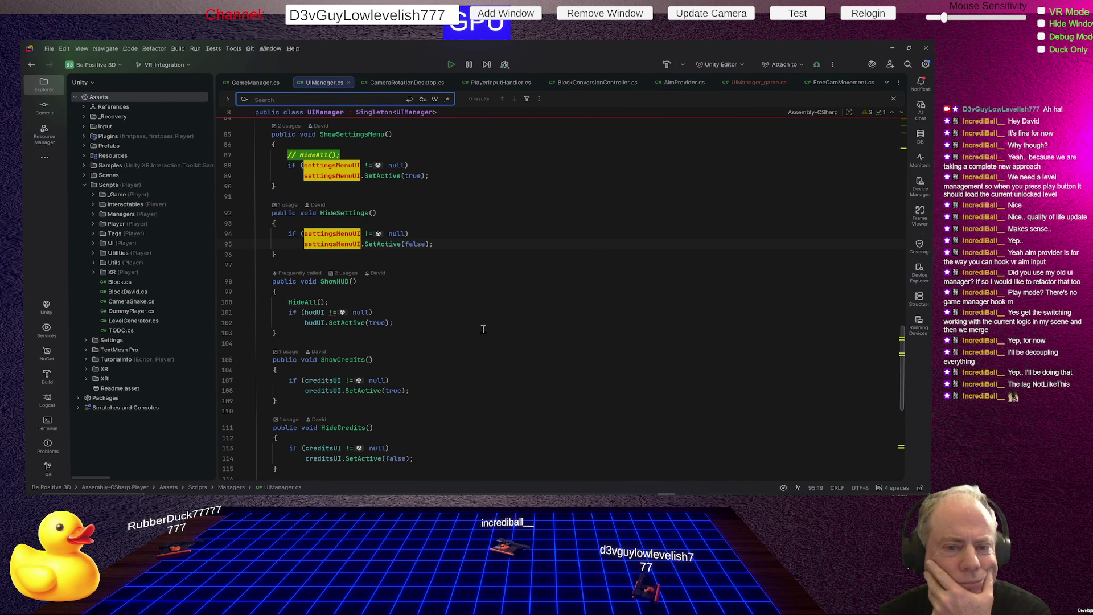
key("ctrl+alt+Left")
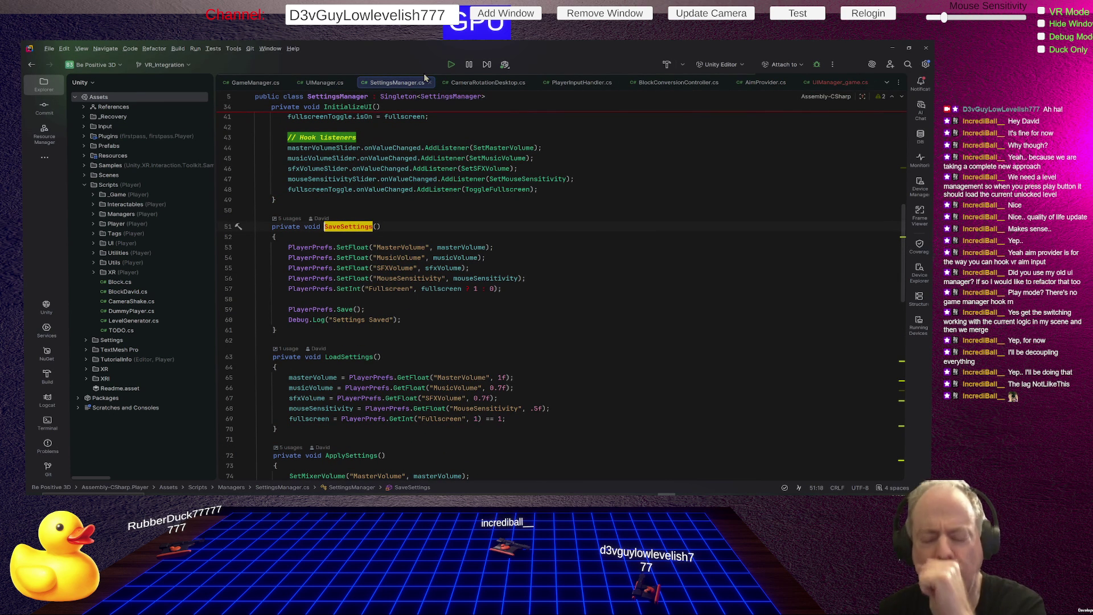
scroll(528, 212, "down", 1)
scroll(488, 245, "down", 3)
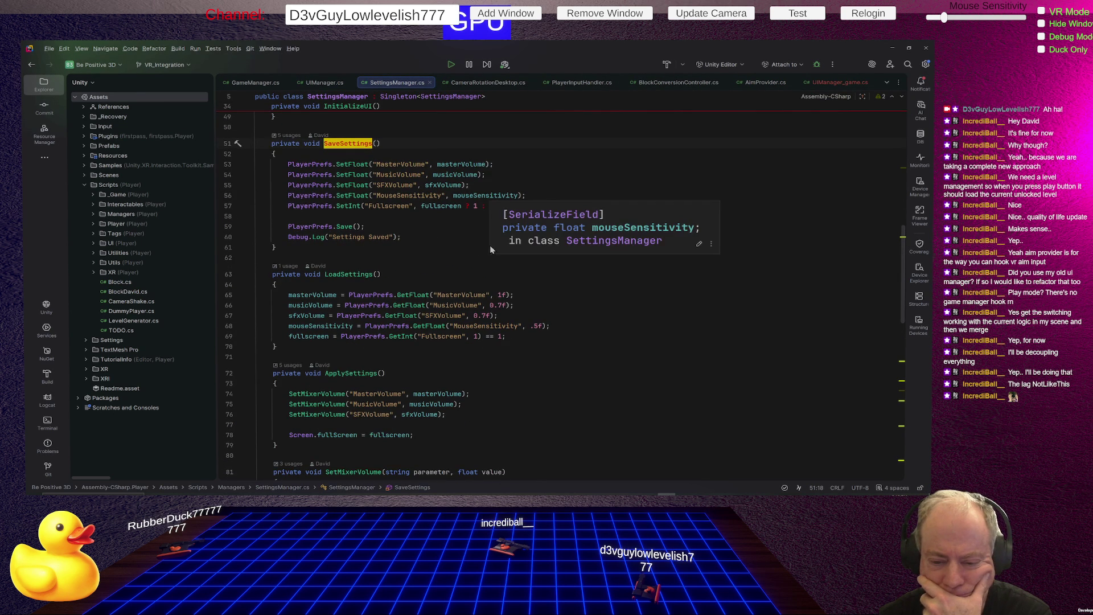
scroll(392, 315, "down", 2)
scroll(391, 308, "down", 7)
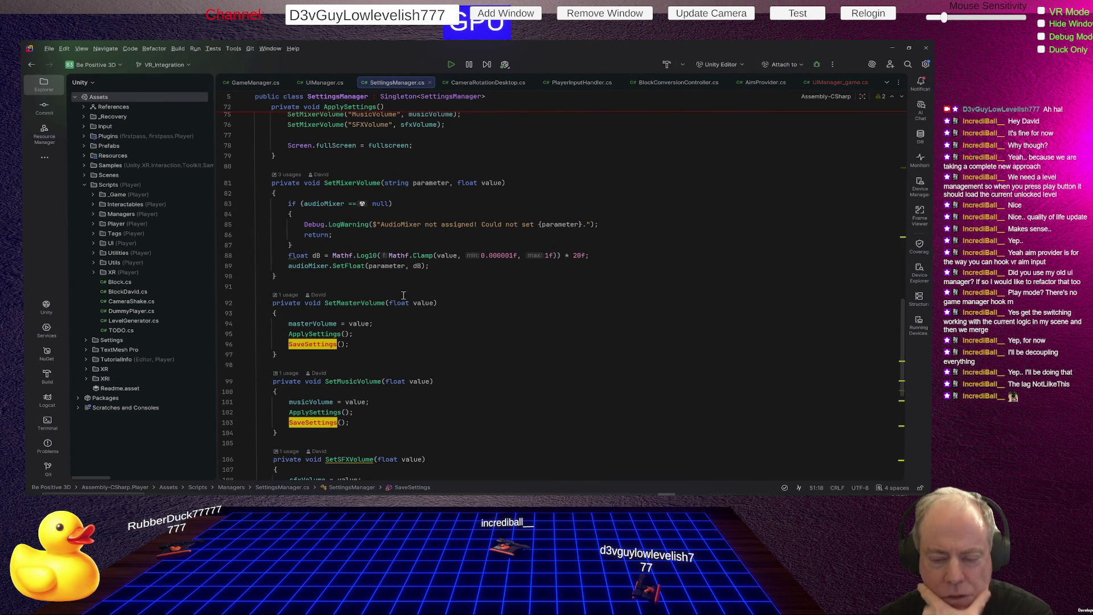
mouse_move(425, 303)
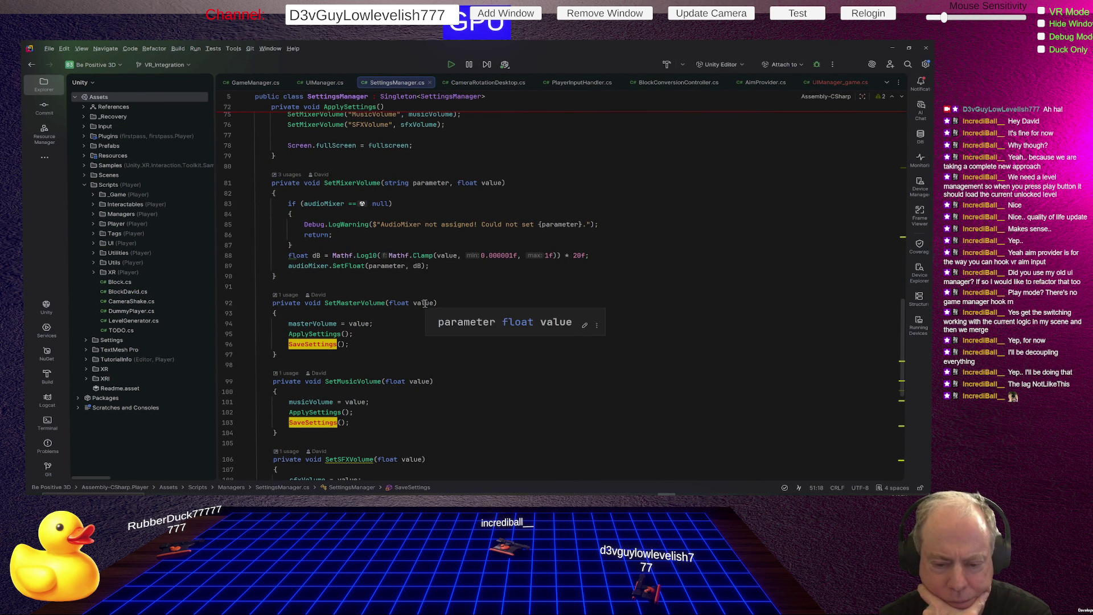
scroll(425, 303, "down", 8)
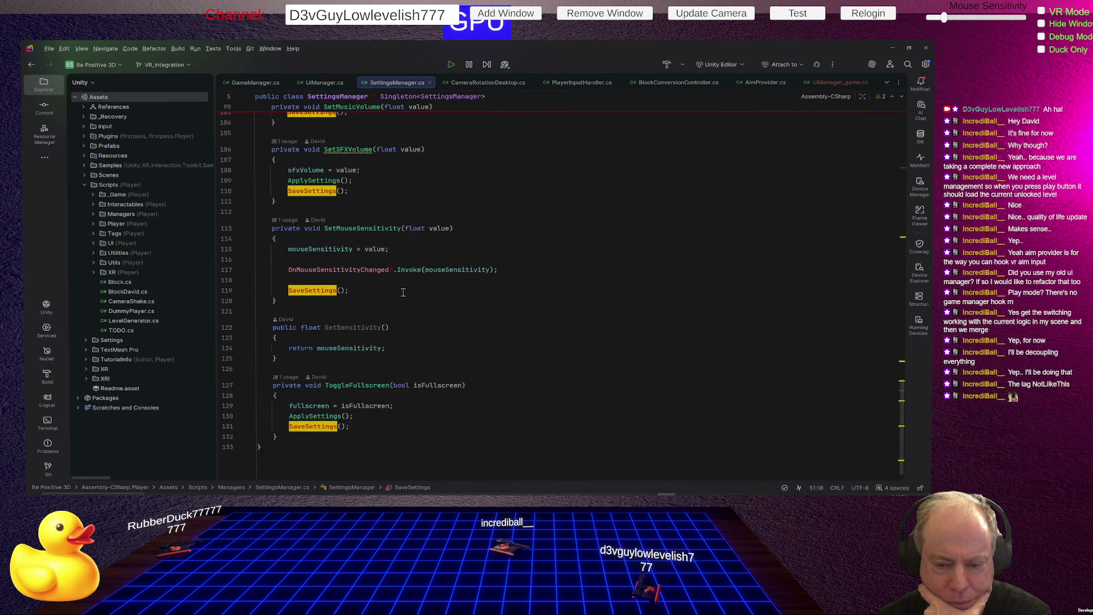
left_click(370, 270)
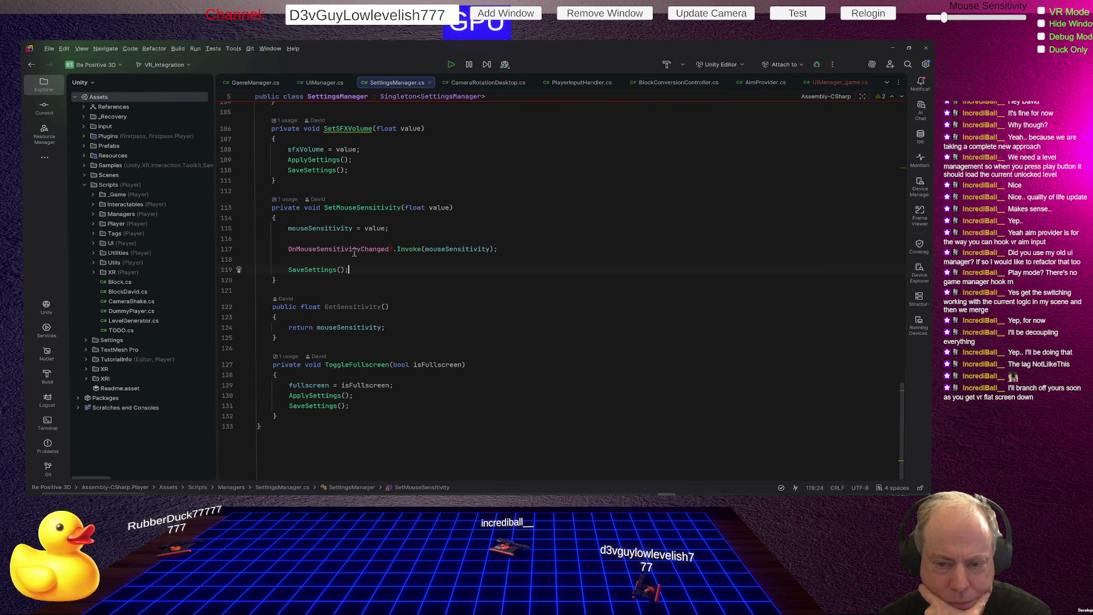
left_click(343, 249)
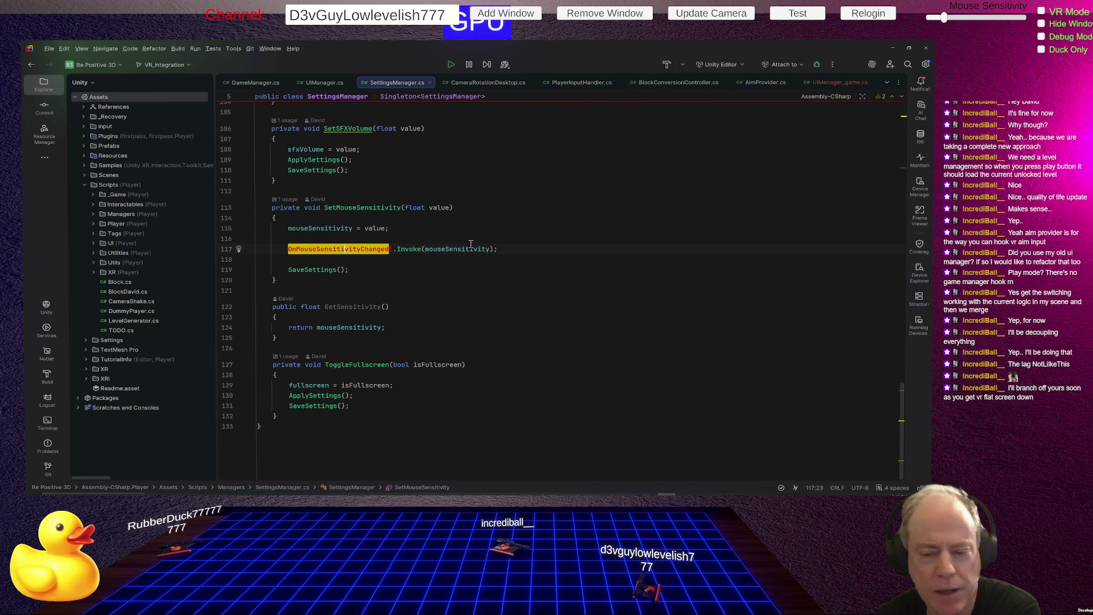
scroll(468, 245, "up", 3)
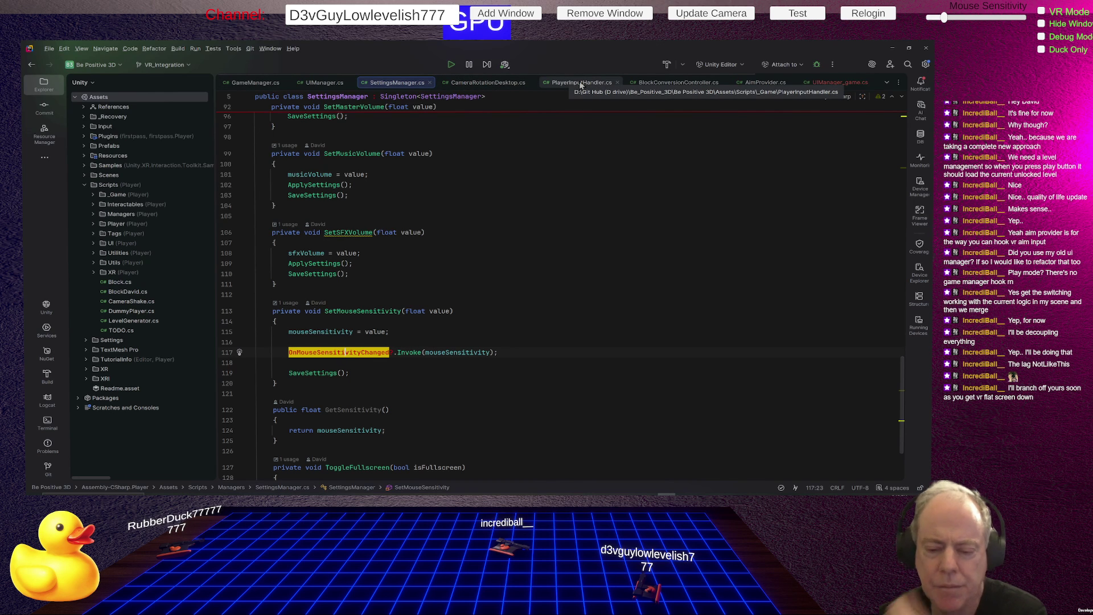
scroll(541, 230, "down", 2)
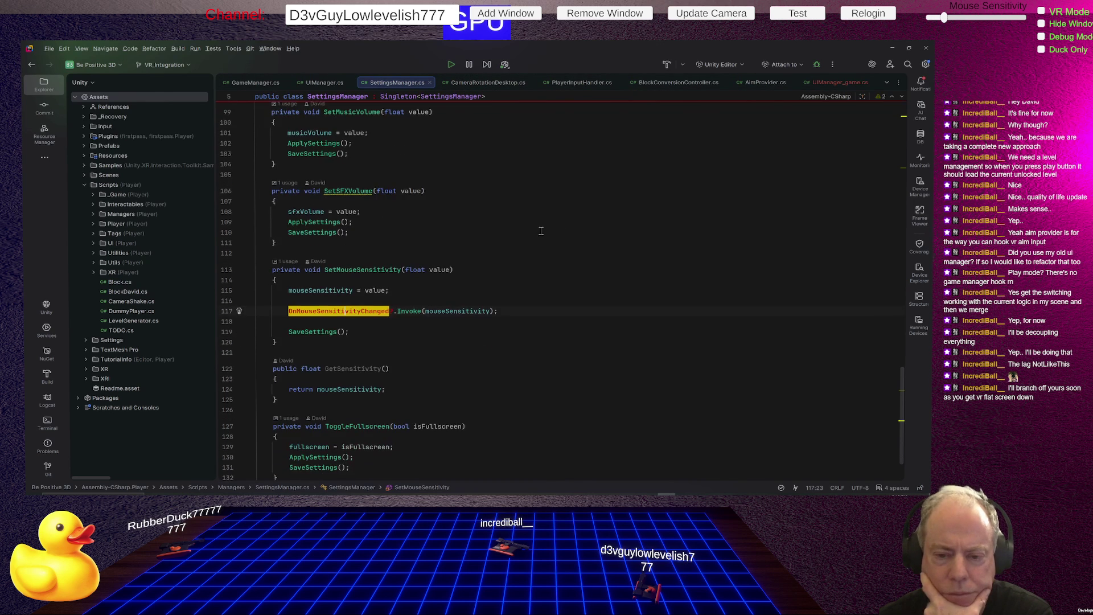
scroll(541, 230, "up", 2)
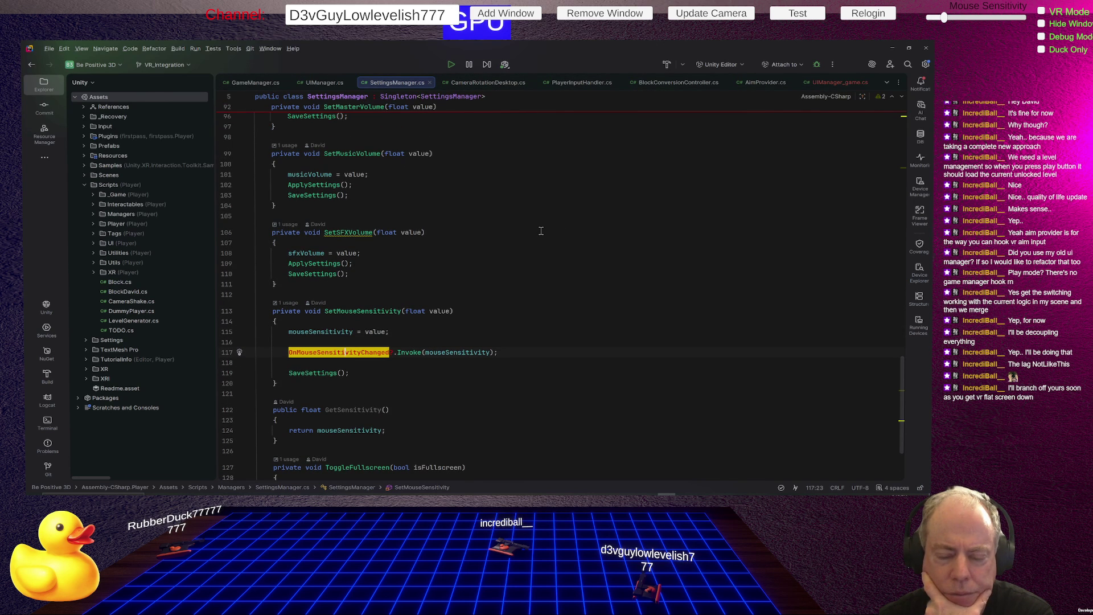
scroll(541, 231, "up", 3)
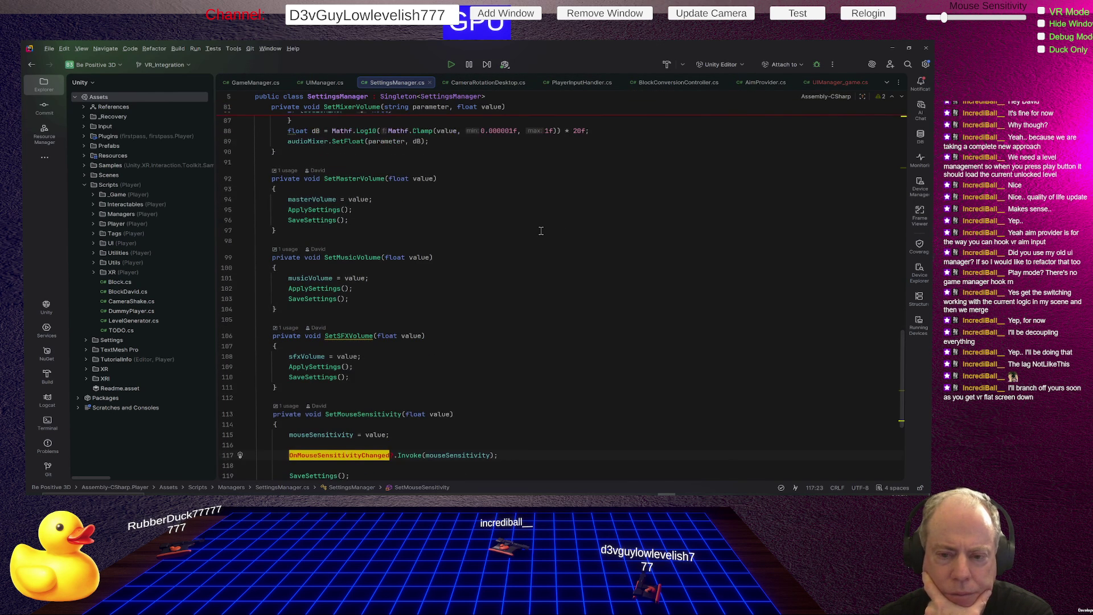
scroll(541, 231, "up", 1)
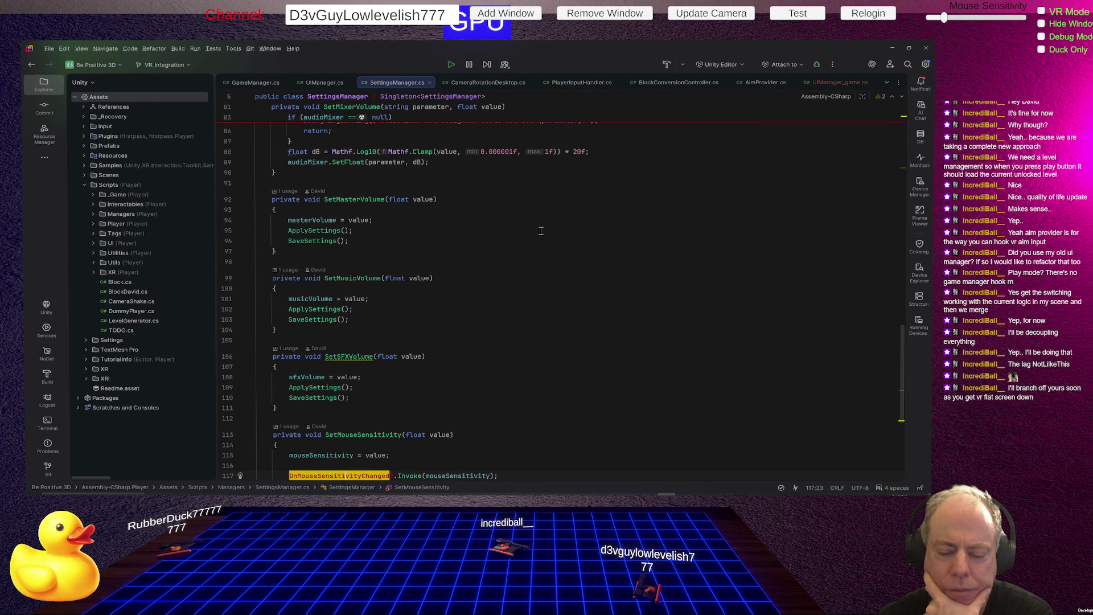
scroll(541, 231, "up", 1)
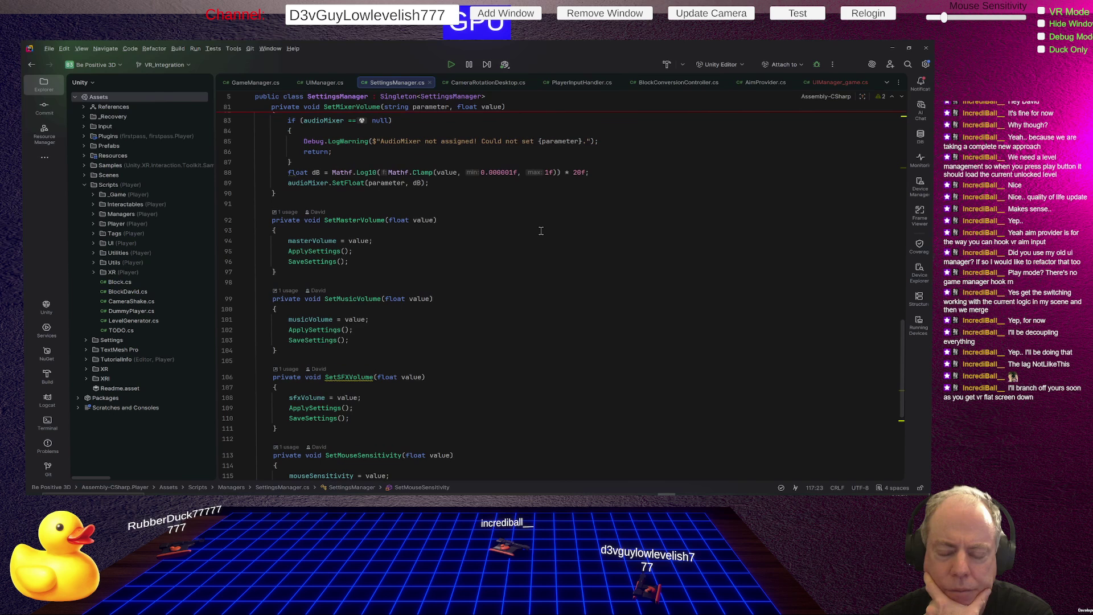
scroll(541, 231, "up", 2)
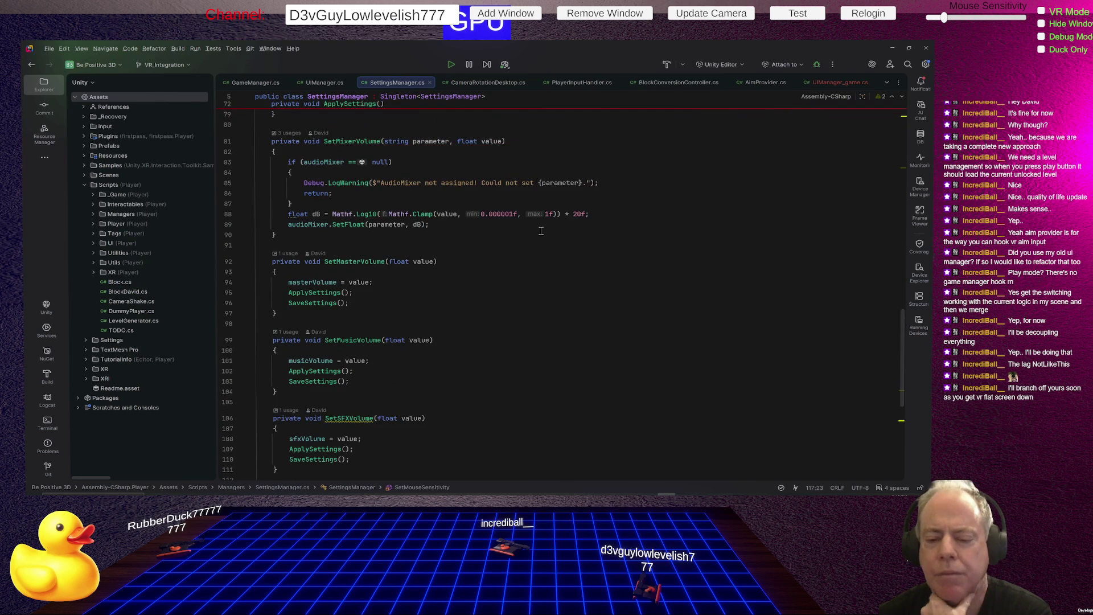
scroll(541, 231, "up", 3)
scroll(541, 231, "up", 3)
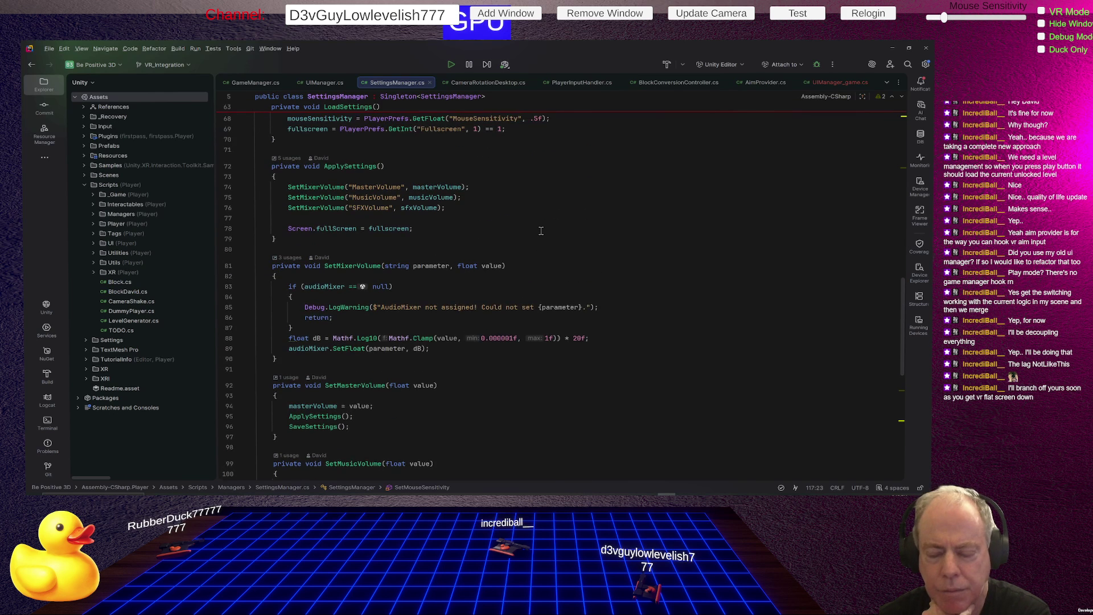
scroll(541, 231, "up", 1)
scroll(541, 231, "up", 2)
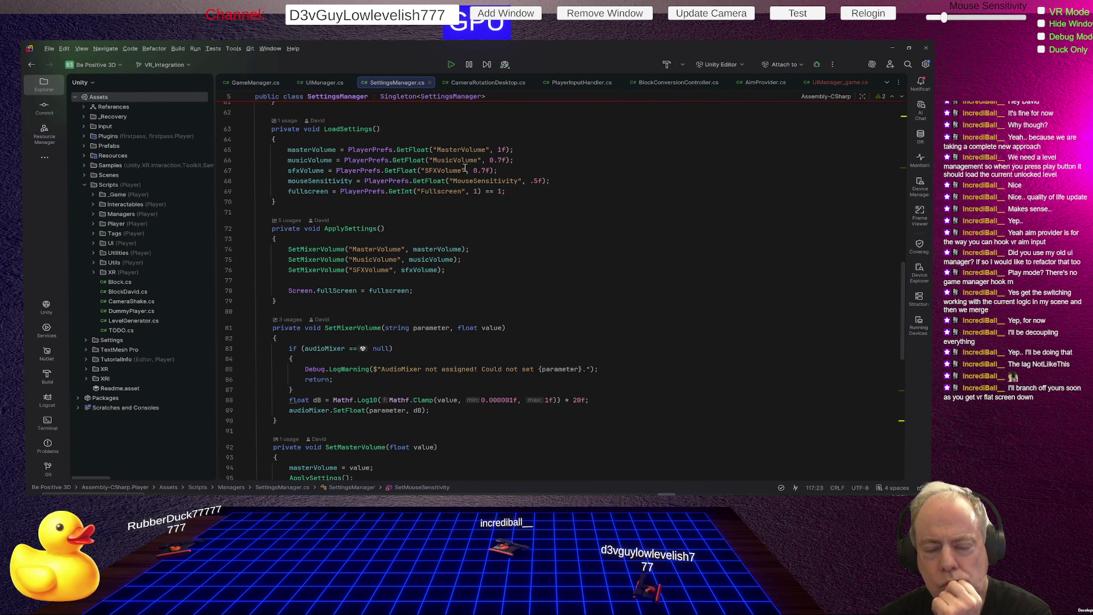
left_click(343, 129)
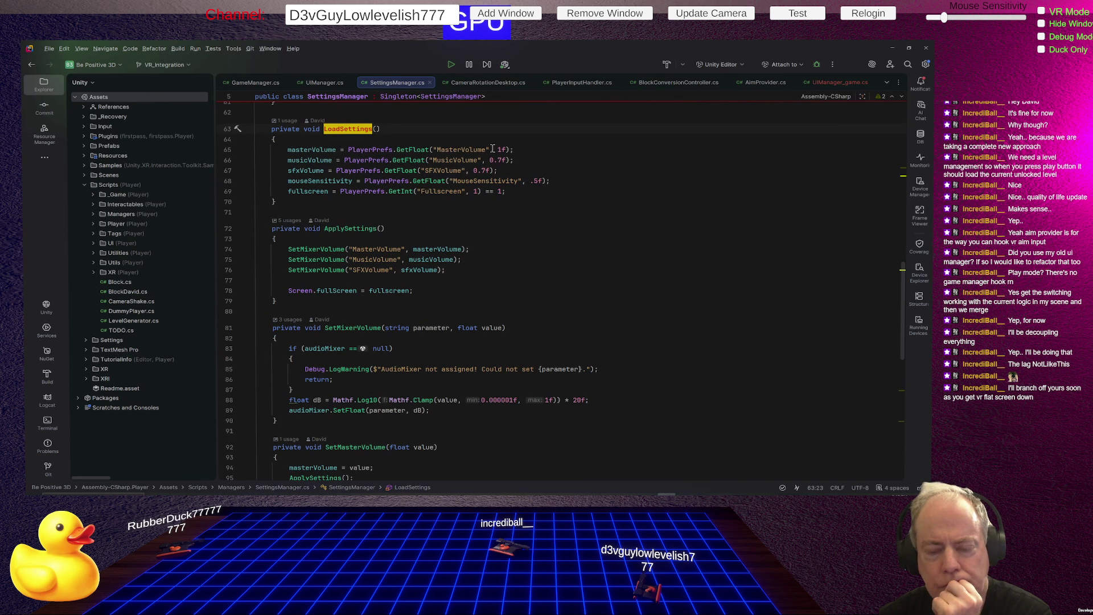
scroll(611, 199, "up", 3)
scroll(611, 199, "up", 1)
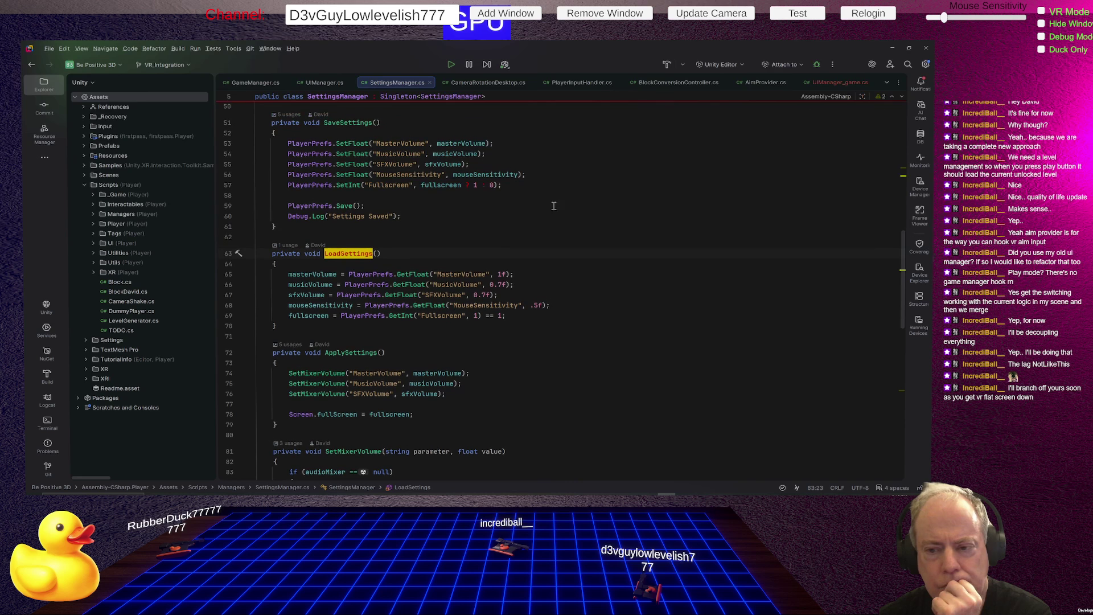
left_click(415, 175)
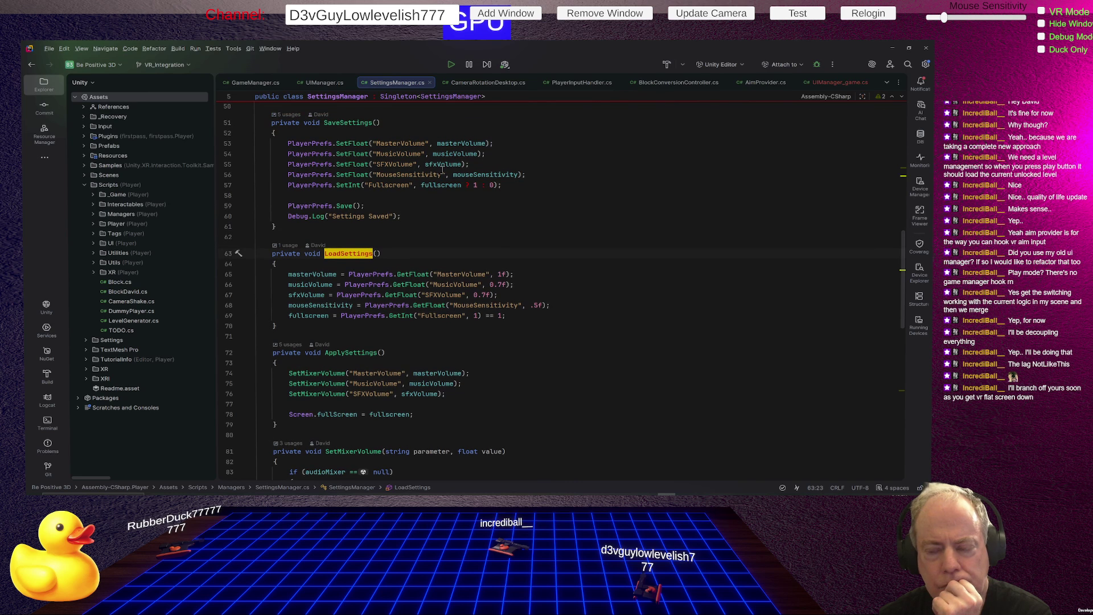
left_click(508, 175)
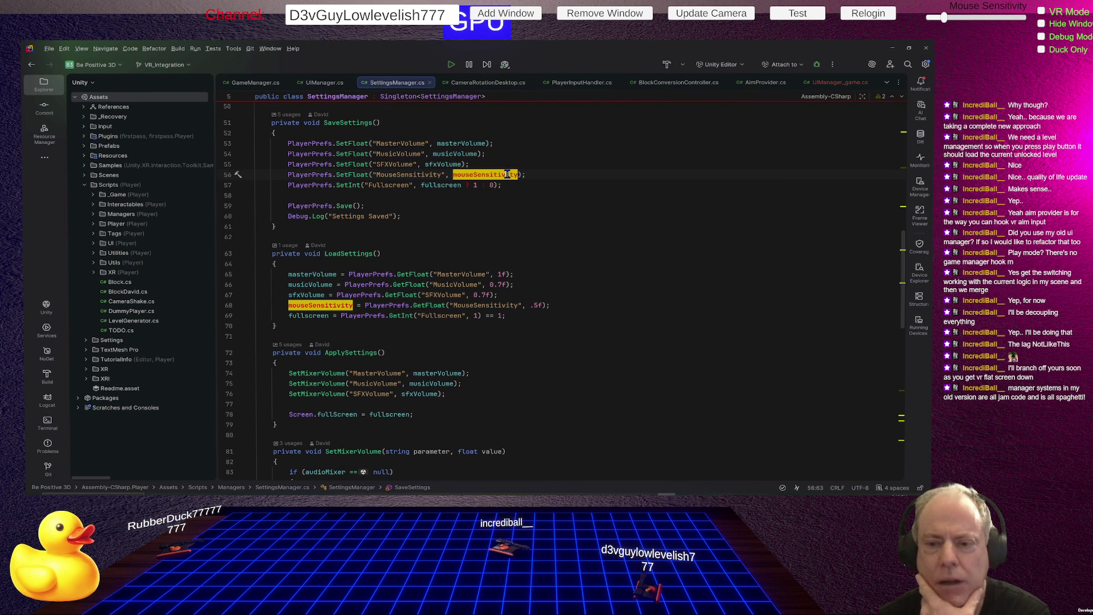
key("Up")
key("Up")
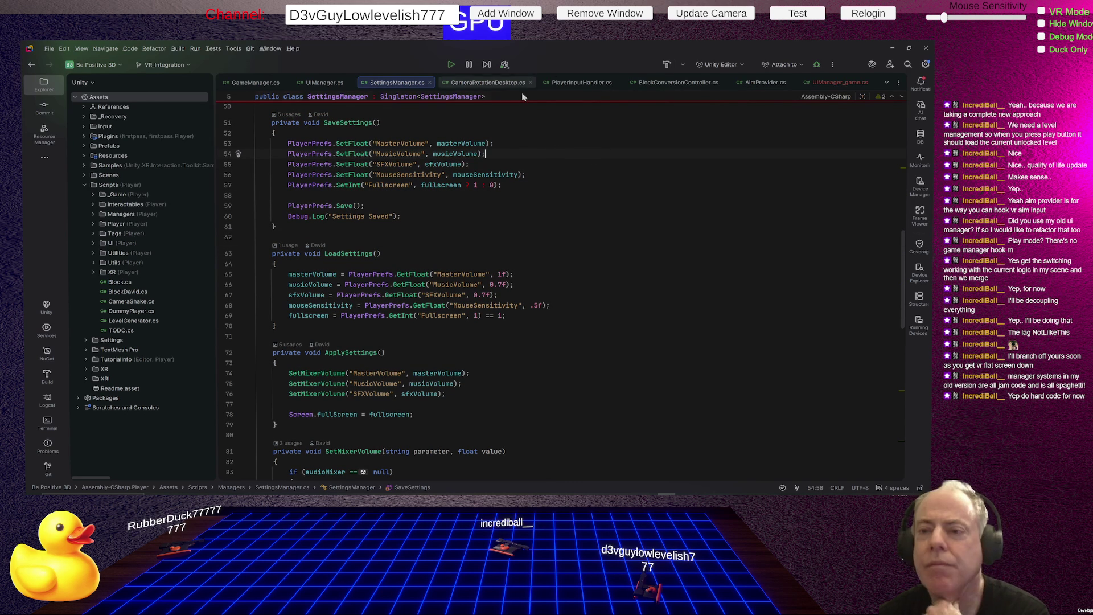
- Change CameraRotationDesktop's lookSensitivity default from 1.5 to .80, then switch back to Unity
left_click(325, 83)
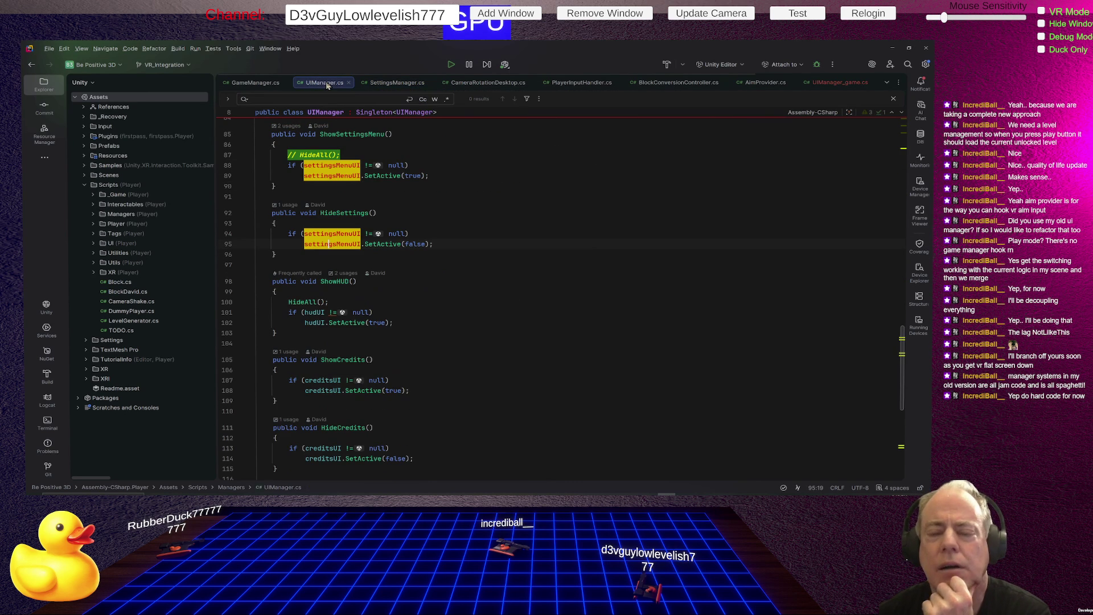
left_click(480, 83)
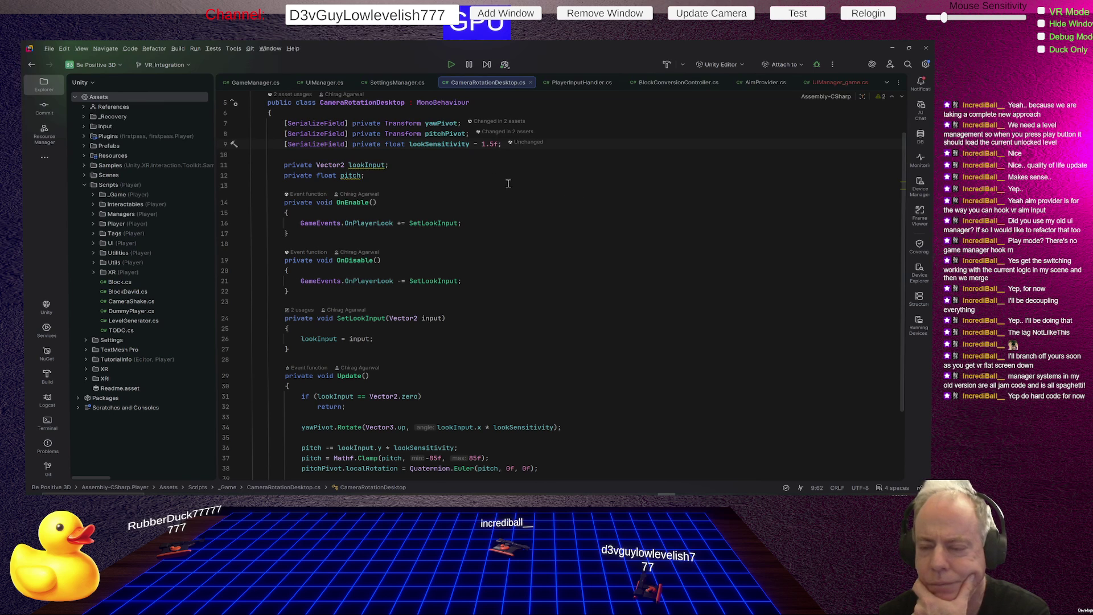
left_click(494, 144)
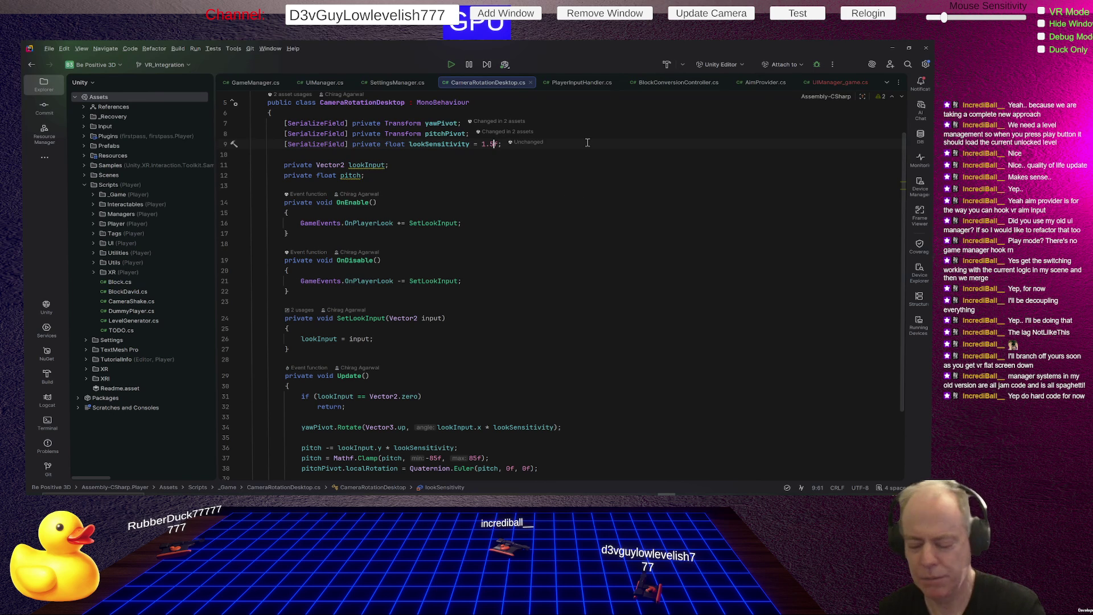
key("BackSpace")
key("BackSpace")
key("BackSpace")
type(".8")
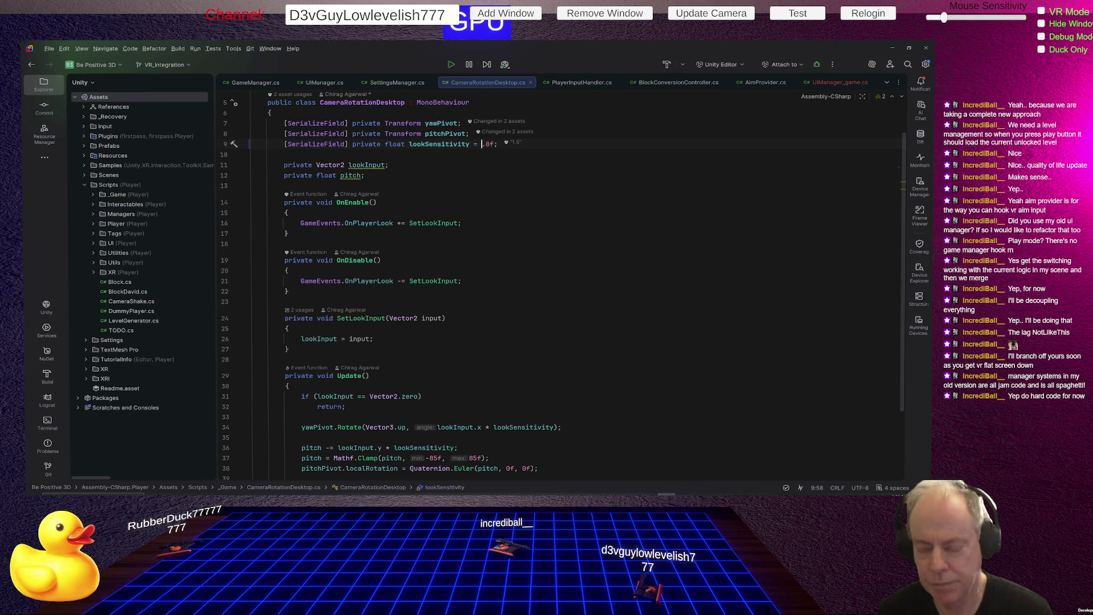
type("0")
key("alt+Tab")
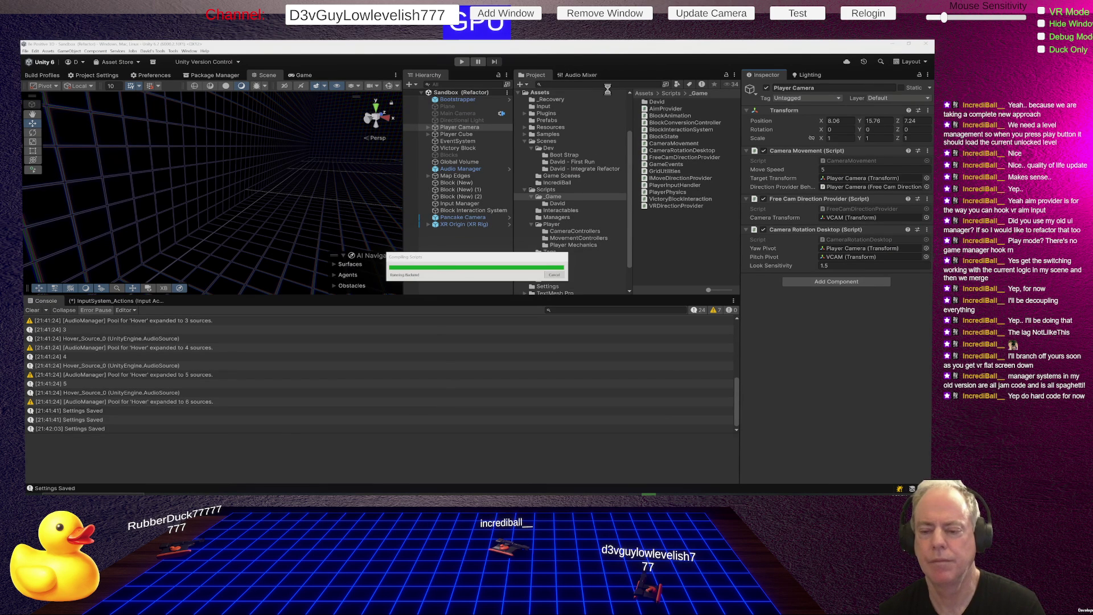
- Exit Play mode so Unity reloads the Sandbox scene with the recompiled scripts
left_click(462, 62)
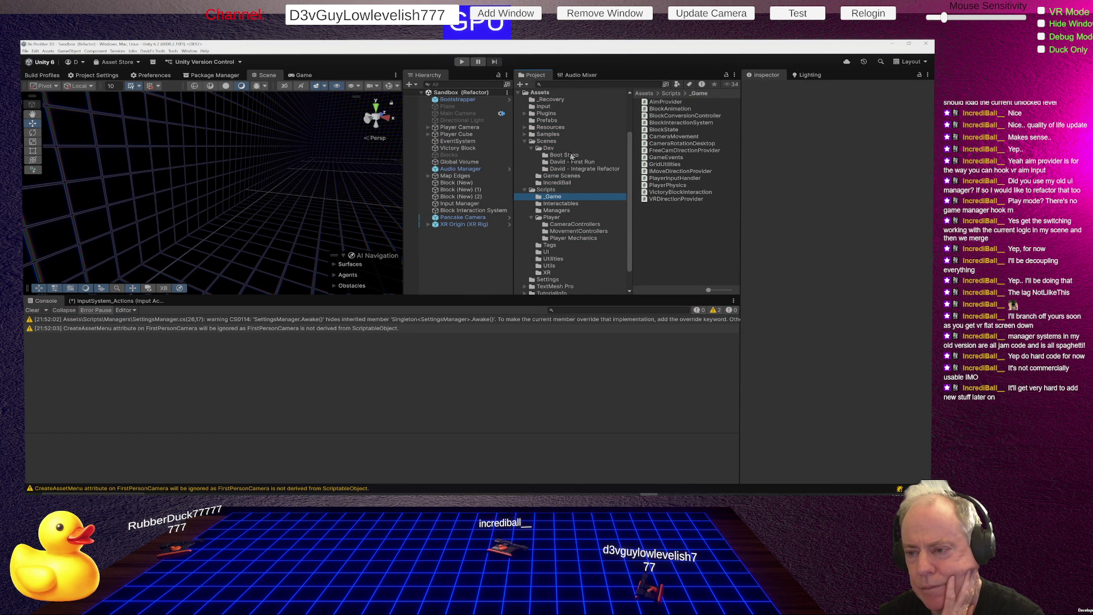
- Open the Bootstrap scene from Scenes/Dev/Boot Strap and select Cross Platform Manager in the Hierarchy
left_click(578, 169)
left_click(681, 103)
double_click(681, 104)
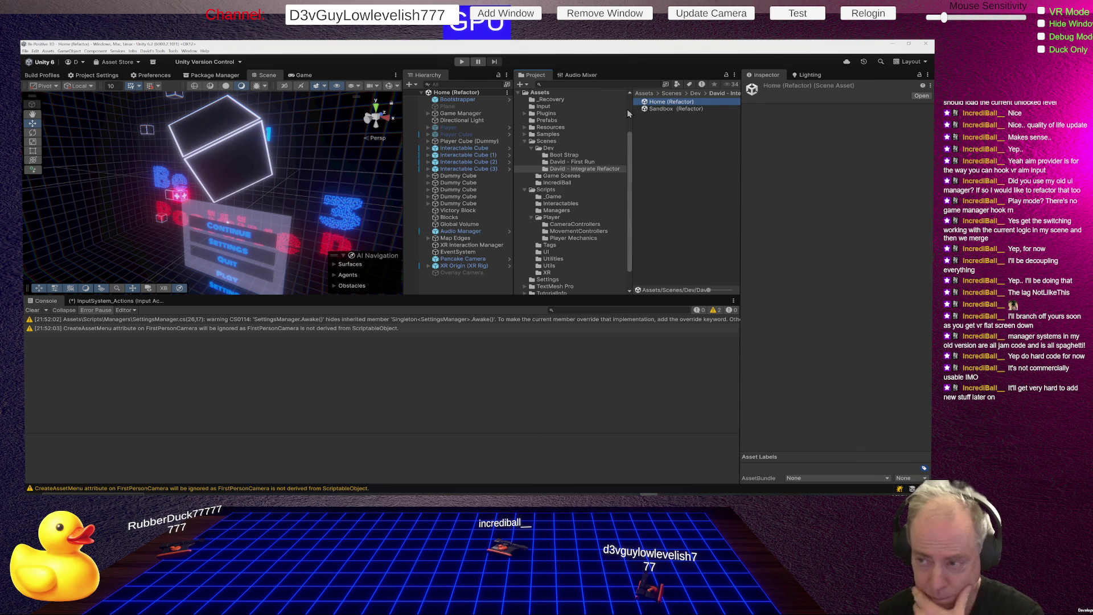
left_click(566, 156)
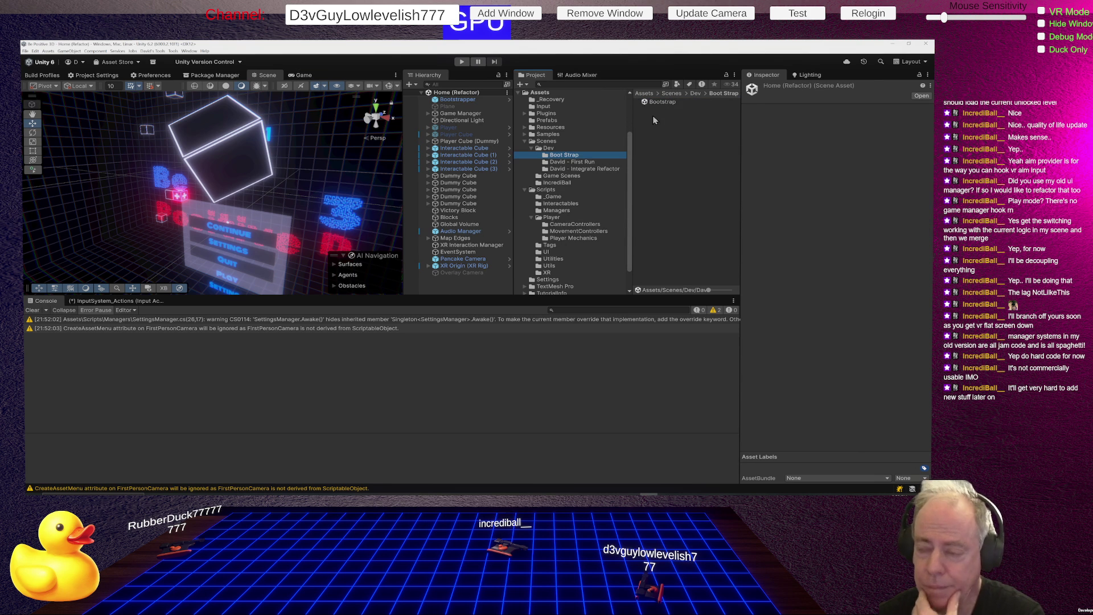
double_click(662, 102)
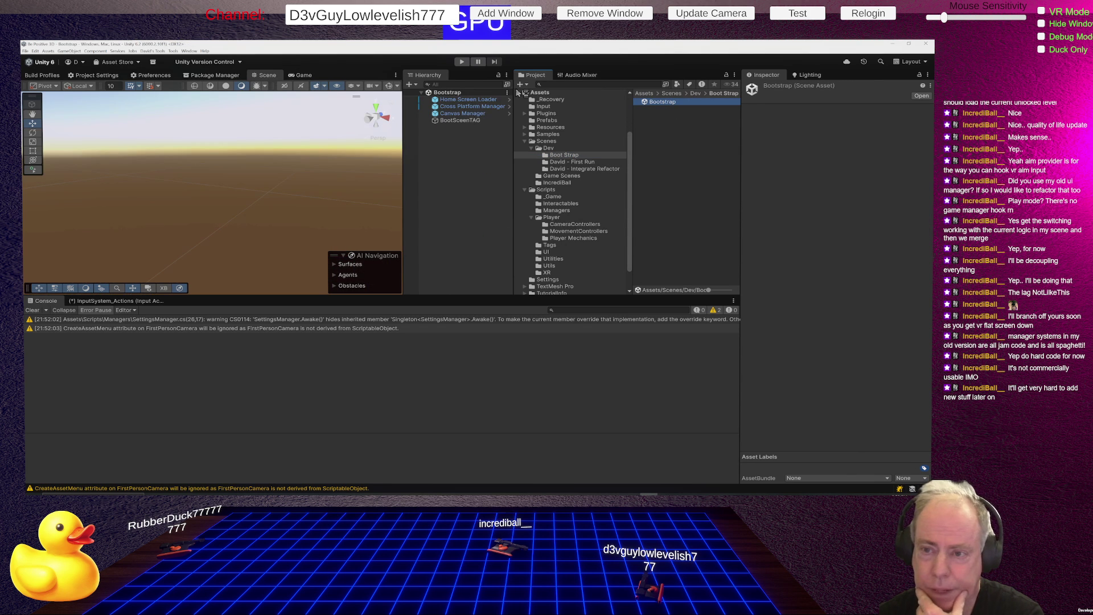
left_click(484, 106)
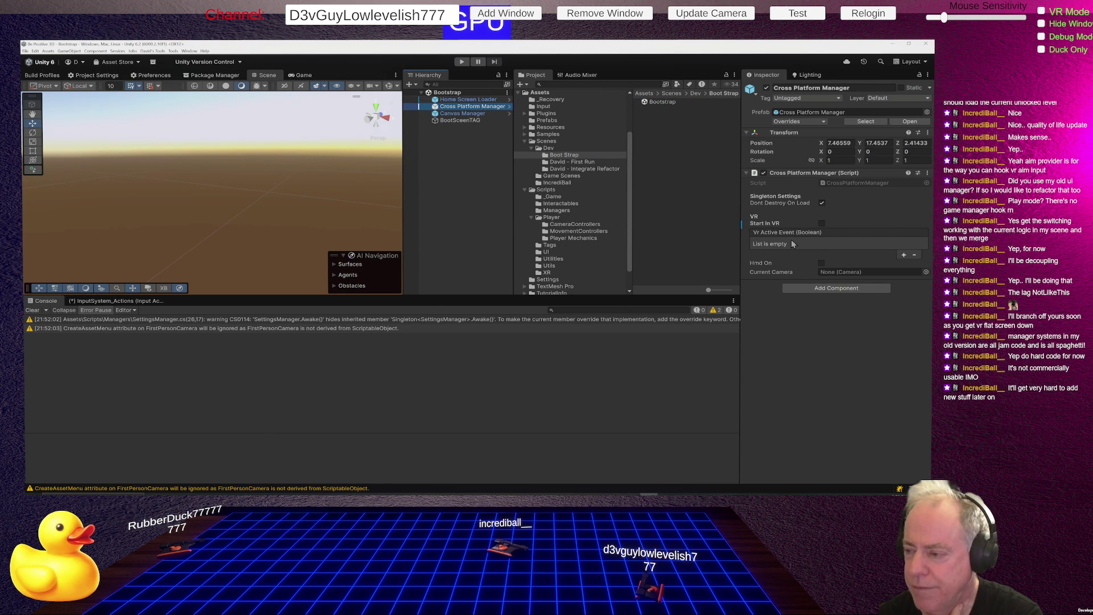
- Add one empty listener to the Cross Platform Manager's Vr Active Event, then switch to Rider
left_click(904, 256)
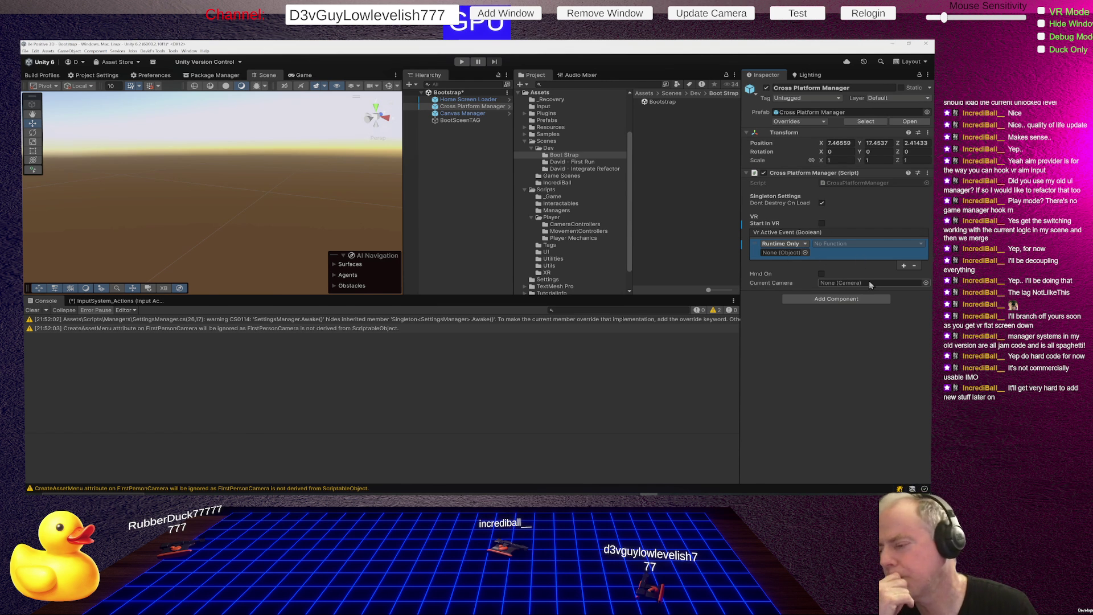
key("alt+Tab")
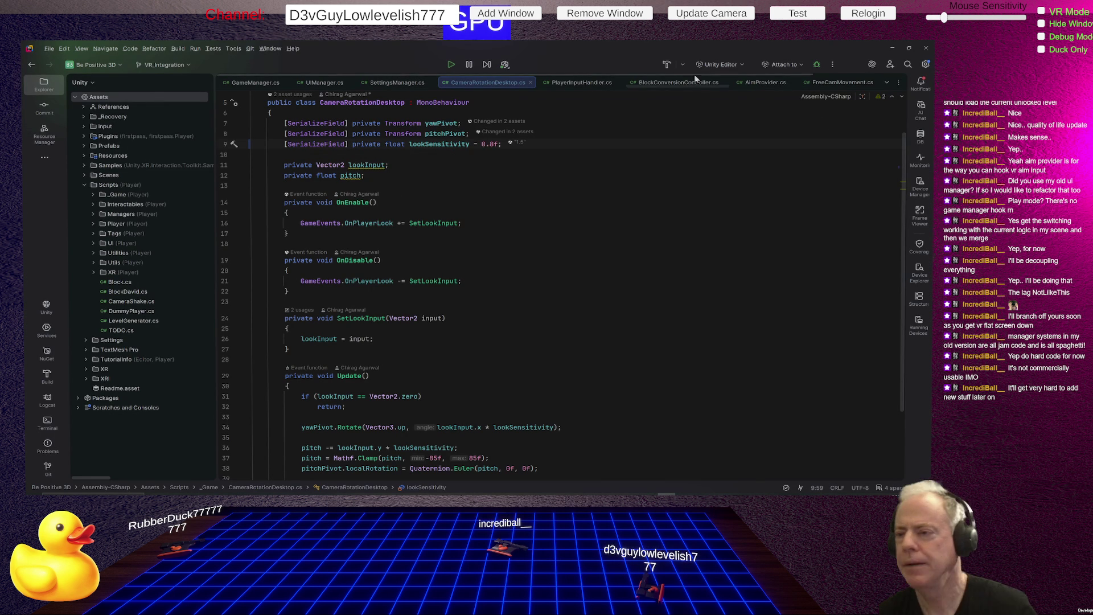
- Open CrossPlatformManager.cs, highlight VrActiveEvent's usages on line 14, and return to Unity
key("alt+Tab")
double_click(847, 183)
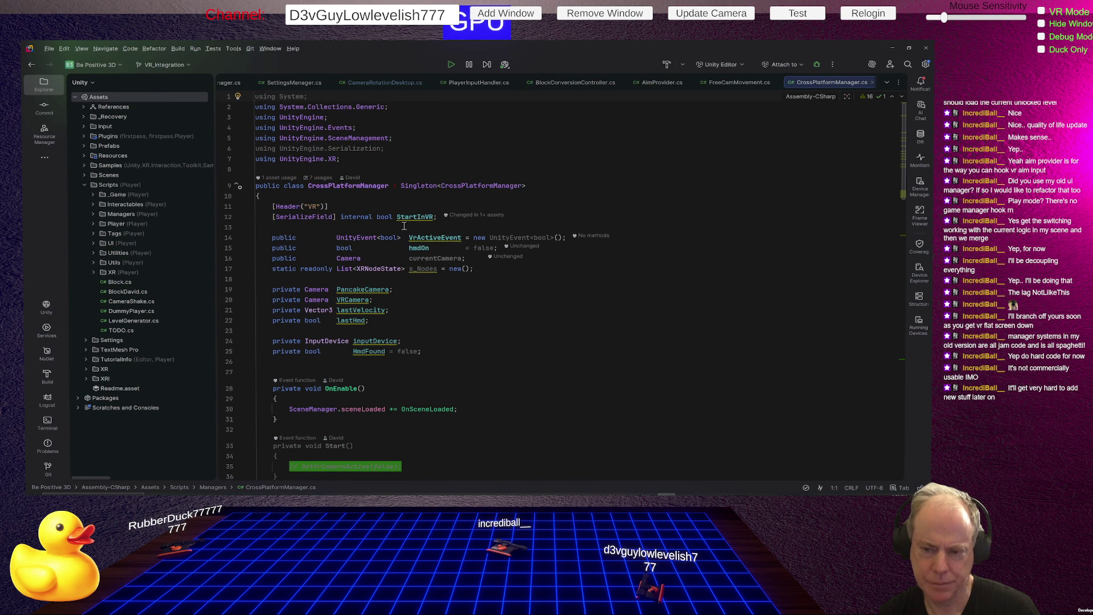
left_click(443, 237)
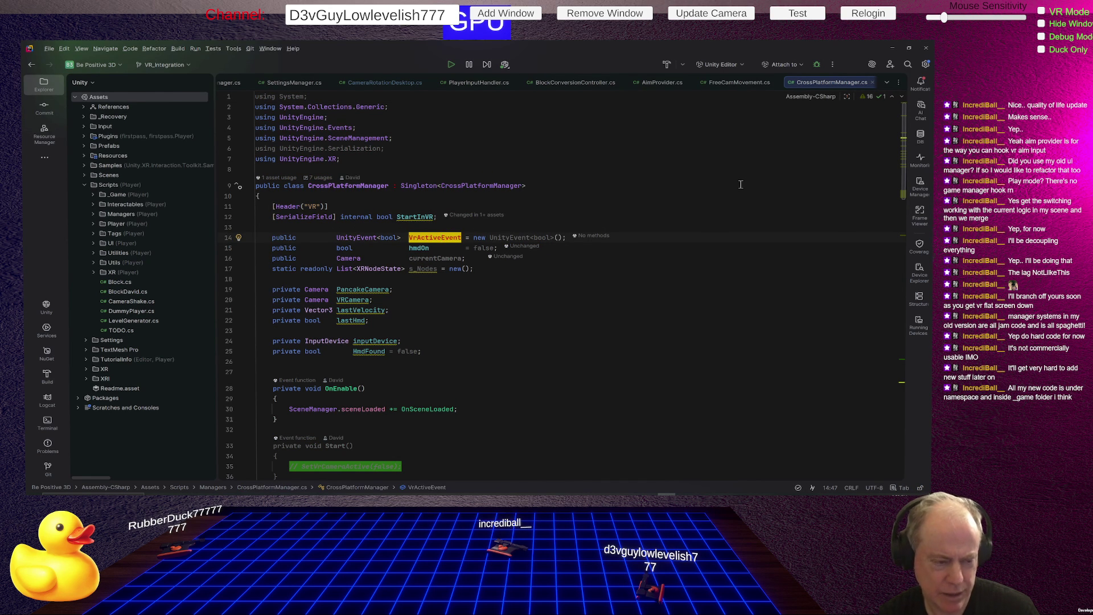
key("alt+Tab")
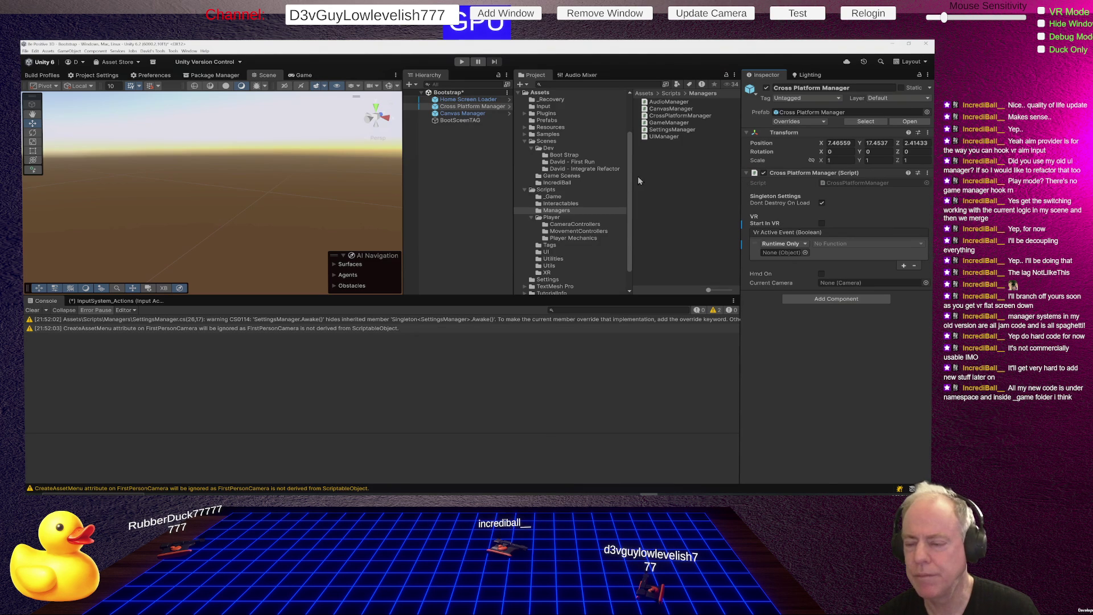
- Open AimProvider from Scripts/_Game in Rider and inspect its BePositive namespace name
left_click(553, 197)
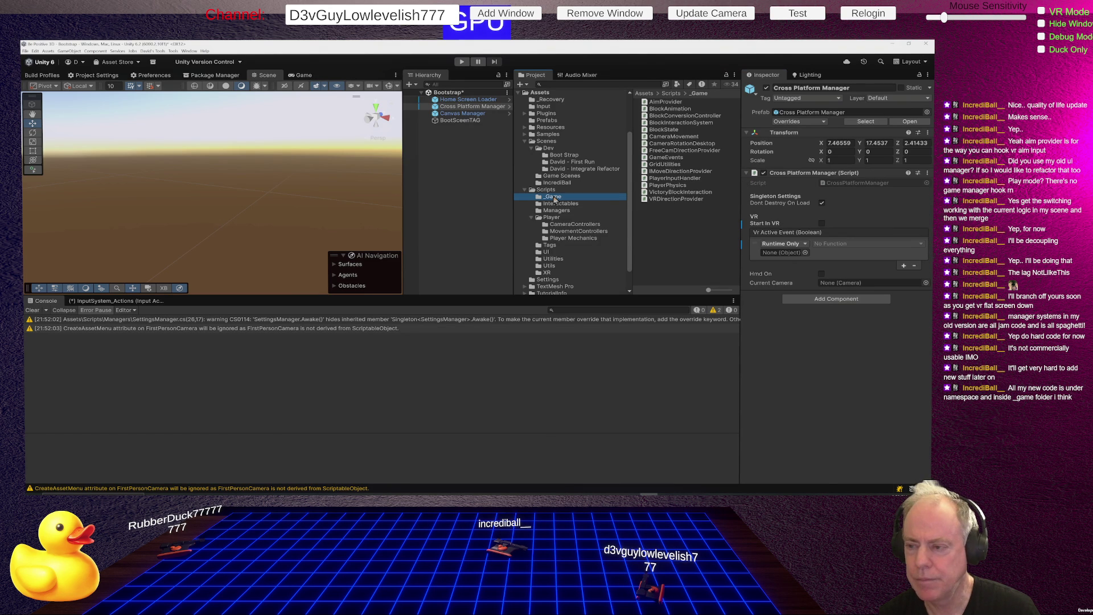
double_click(666, 102)
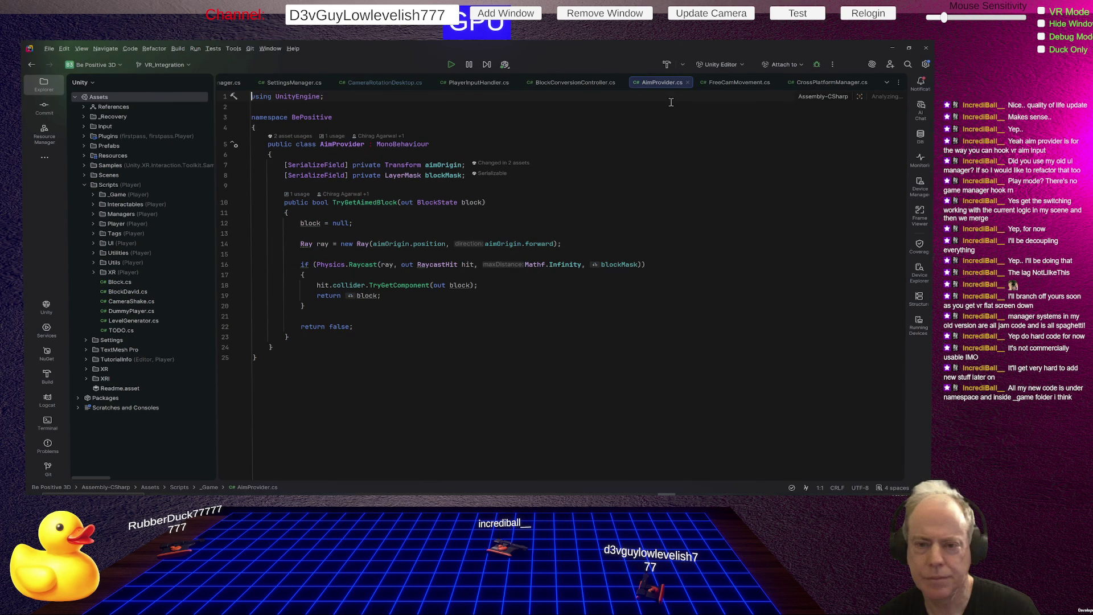
left_click(303, 117)
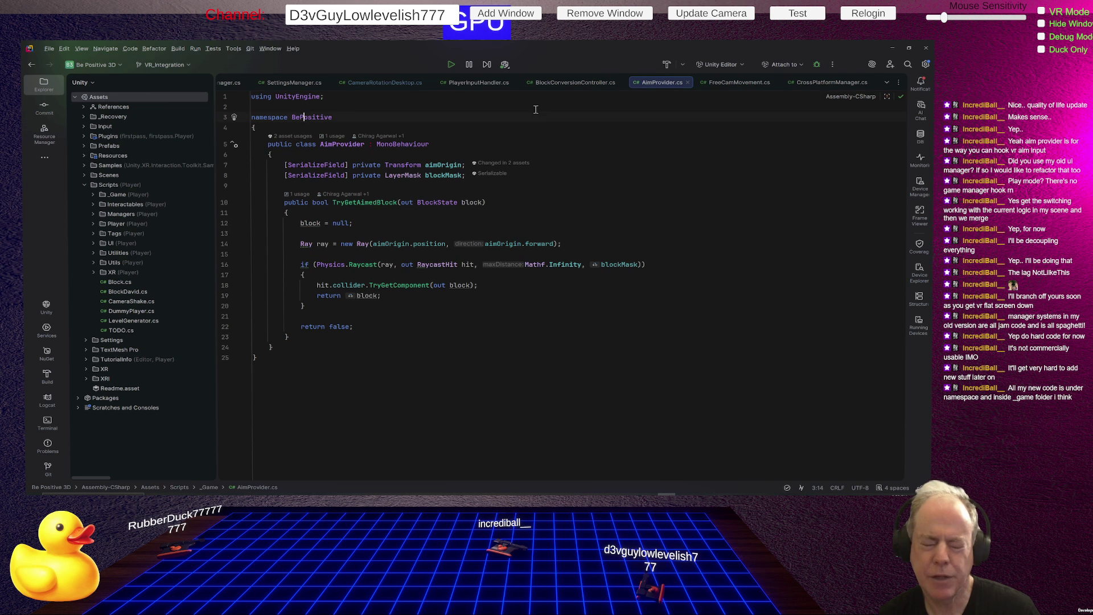
double_click(317, 118)
key("alt+Tab")
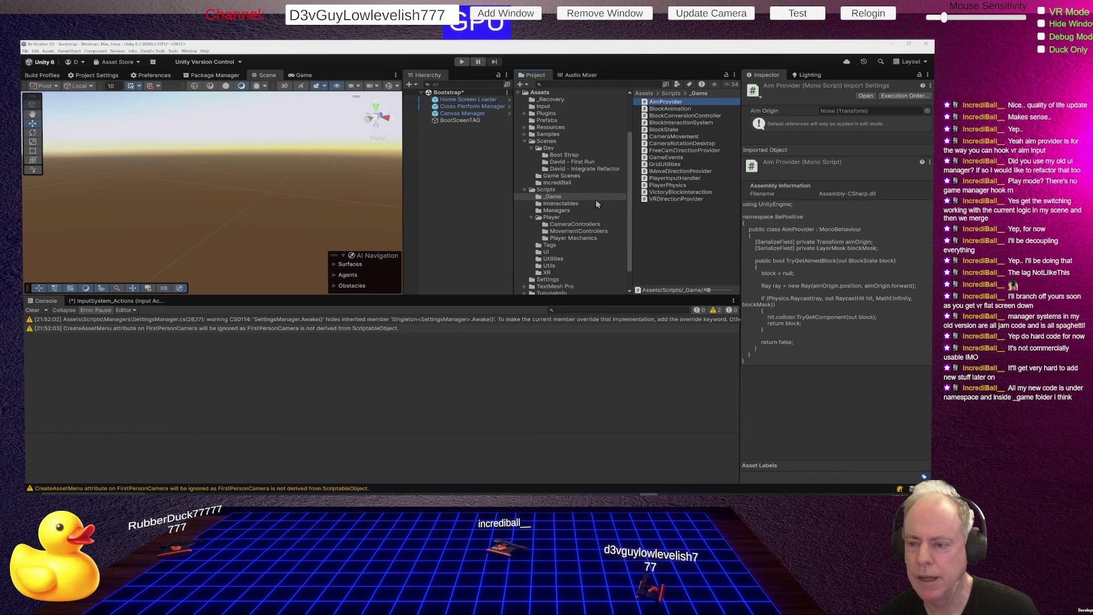
left_click(553, 197)
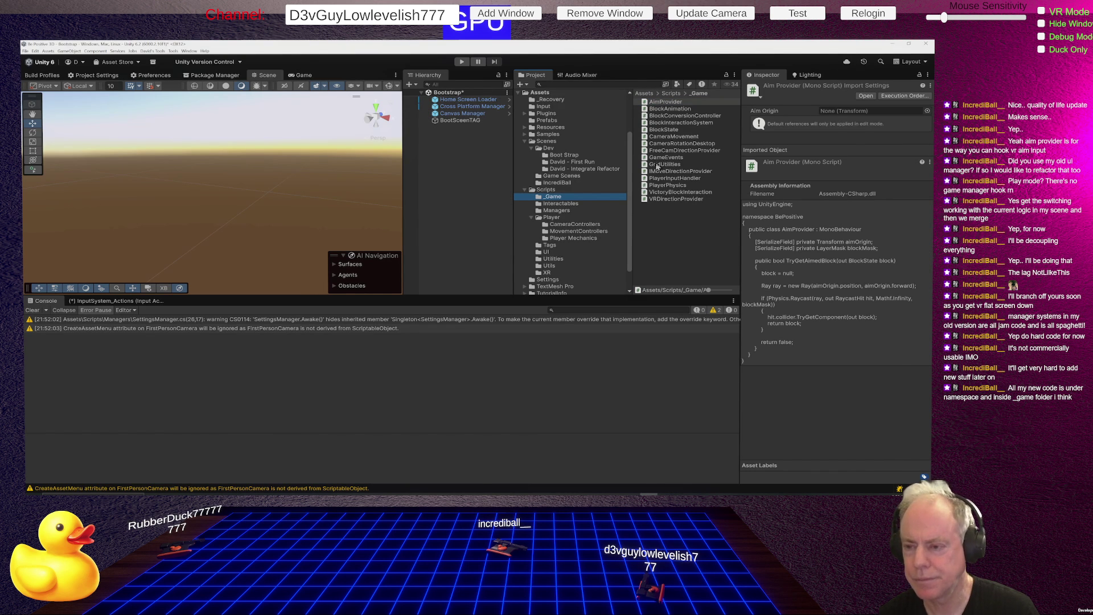
key("alt+Tab")
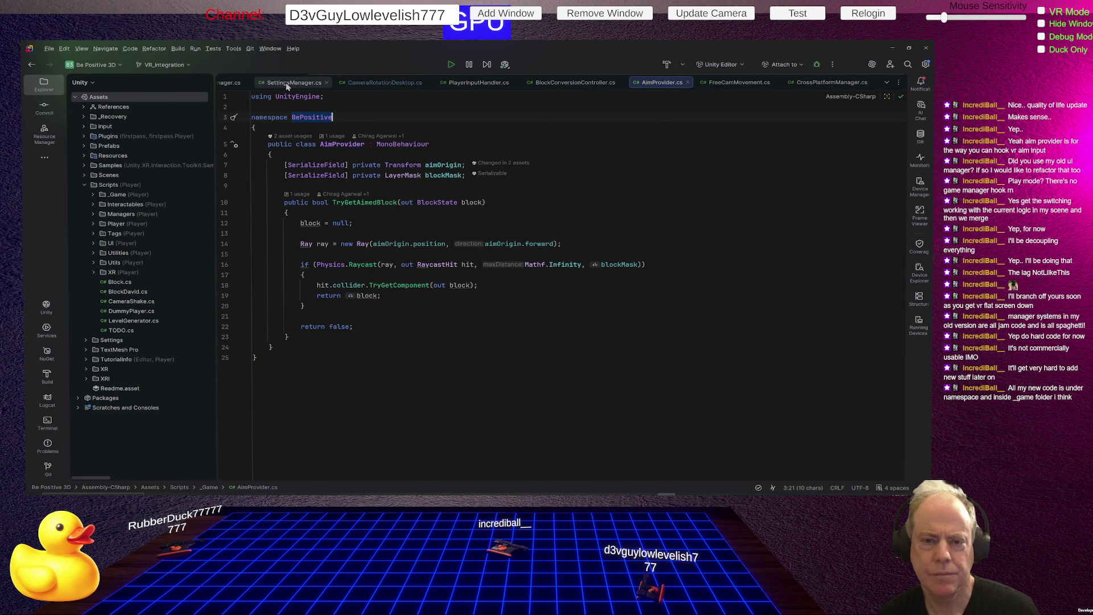
- Close the BlockConversionController, PlayerInputHandler and SettingsManager tabs, moving CrossPlatformManager first, then view AimProvider
left_click_drag(848, 90, 253, 86)
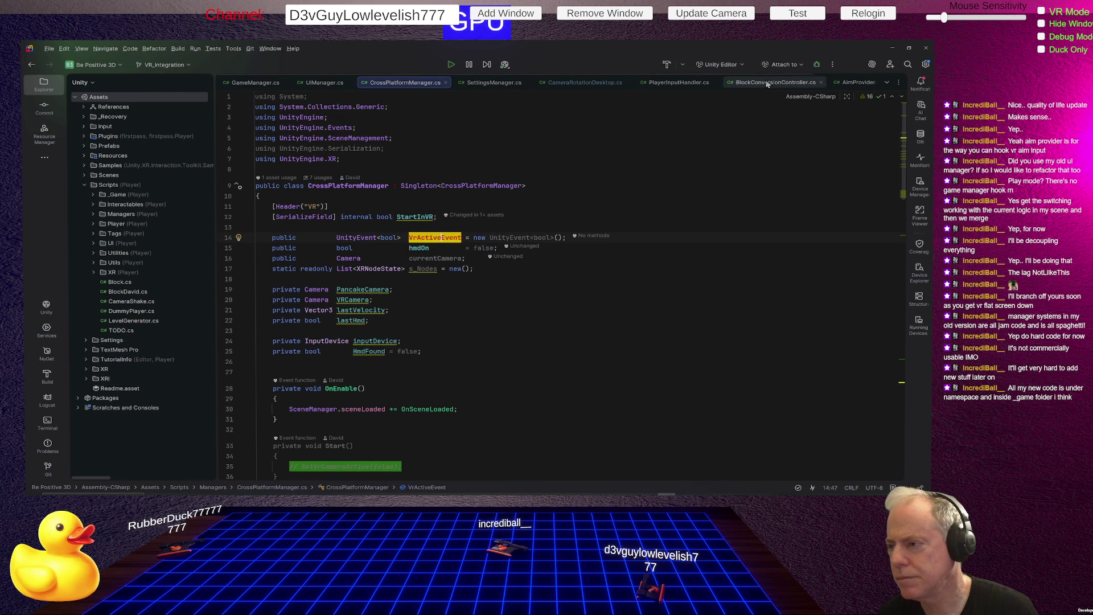
left_click(821, 82)
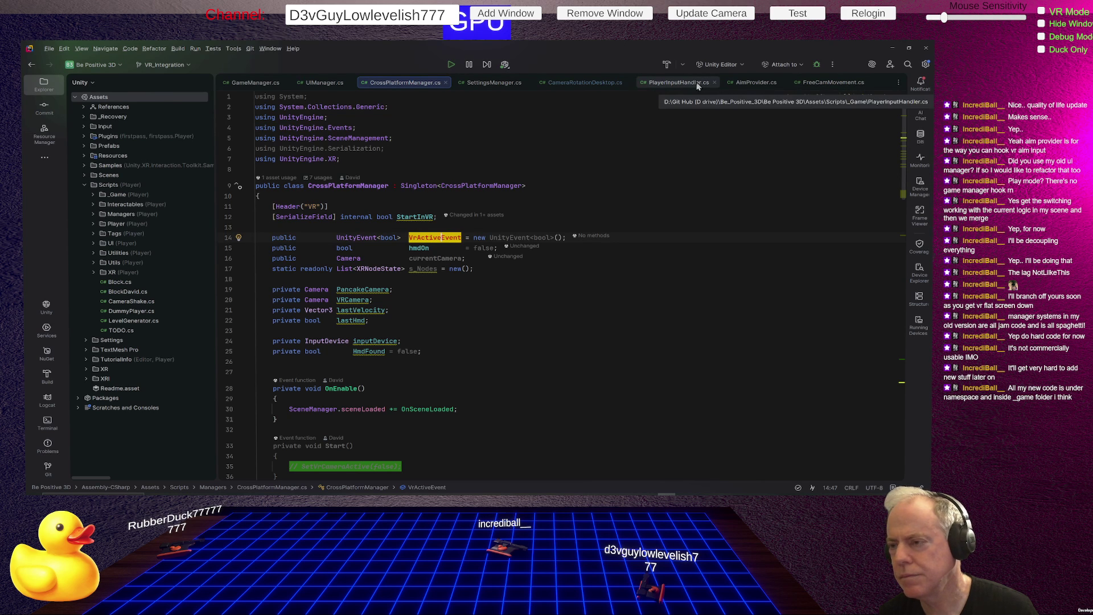
left_click(675, 84)
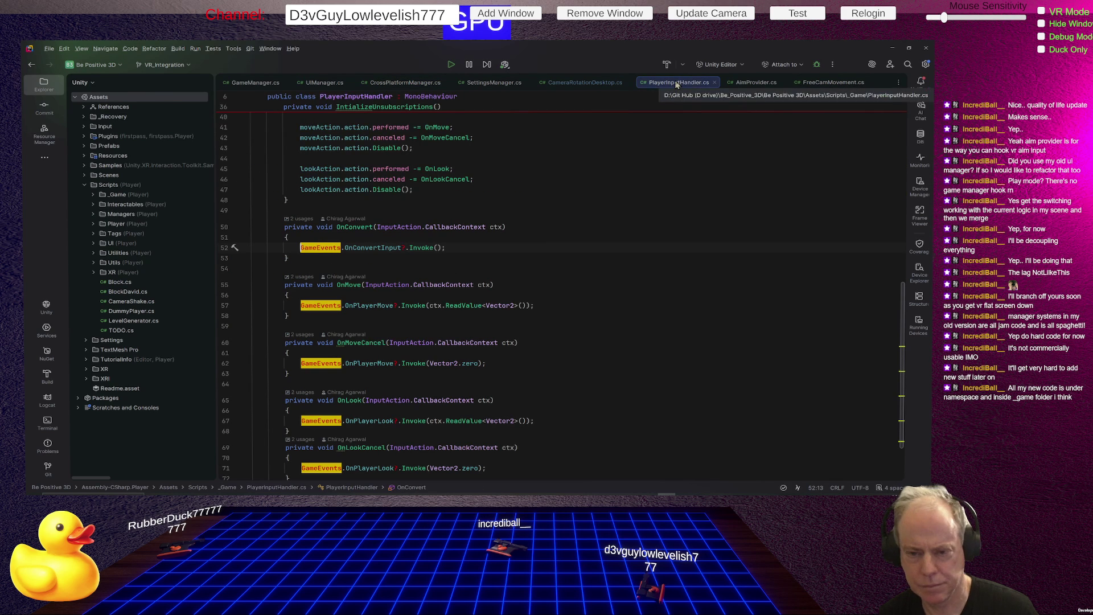
left_click(715, 81)
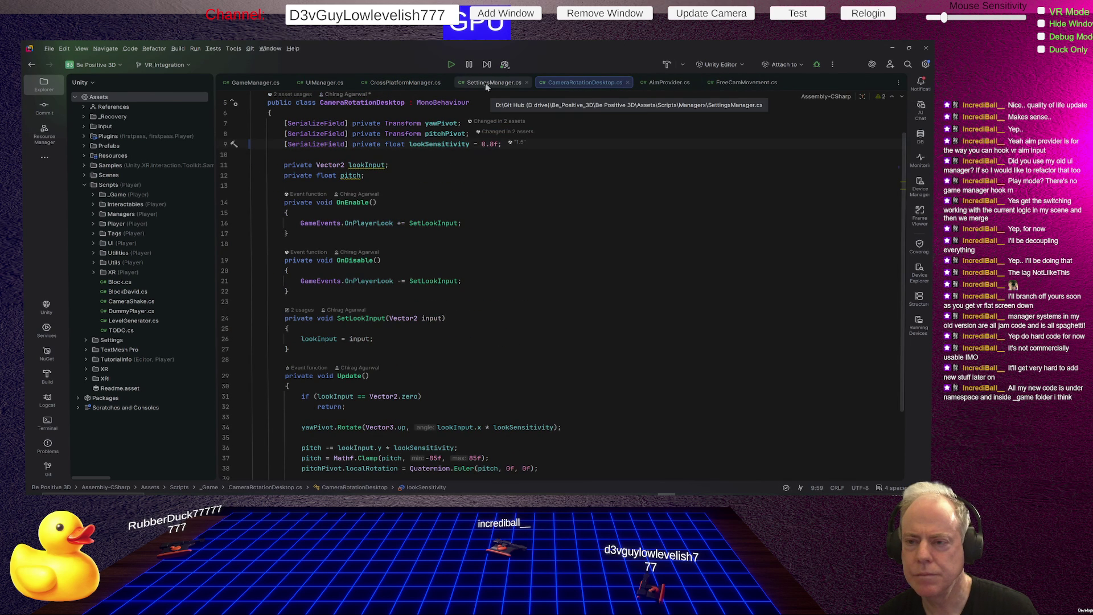
left_click(486, 83)
left_click(527, 84)
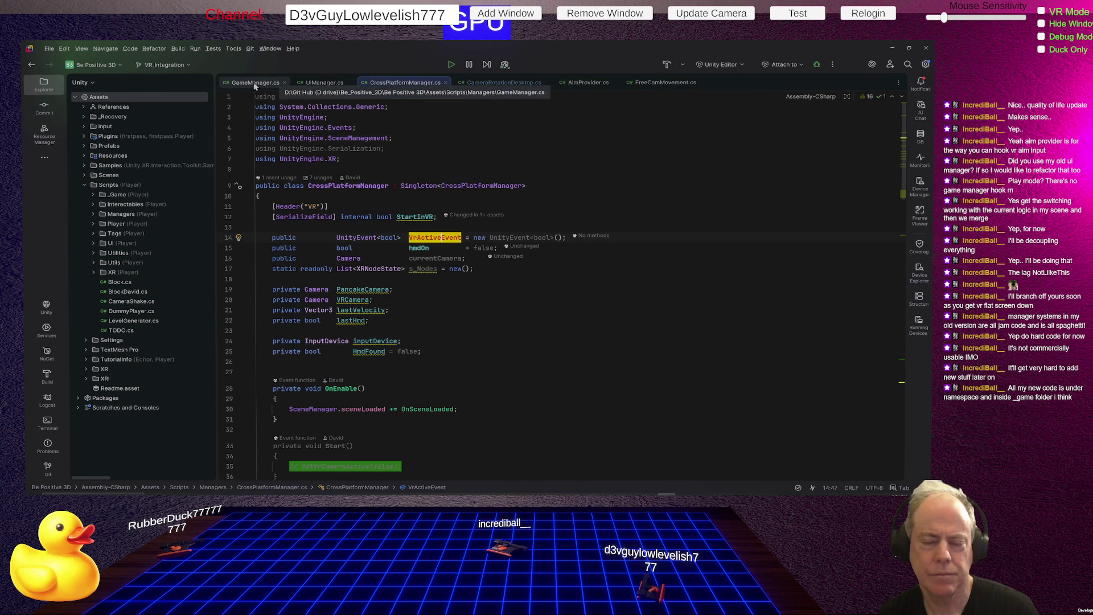
left_click_drag(371, 84, 265, 81)
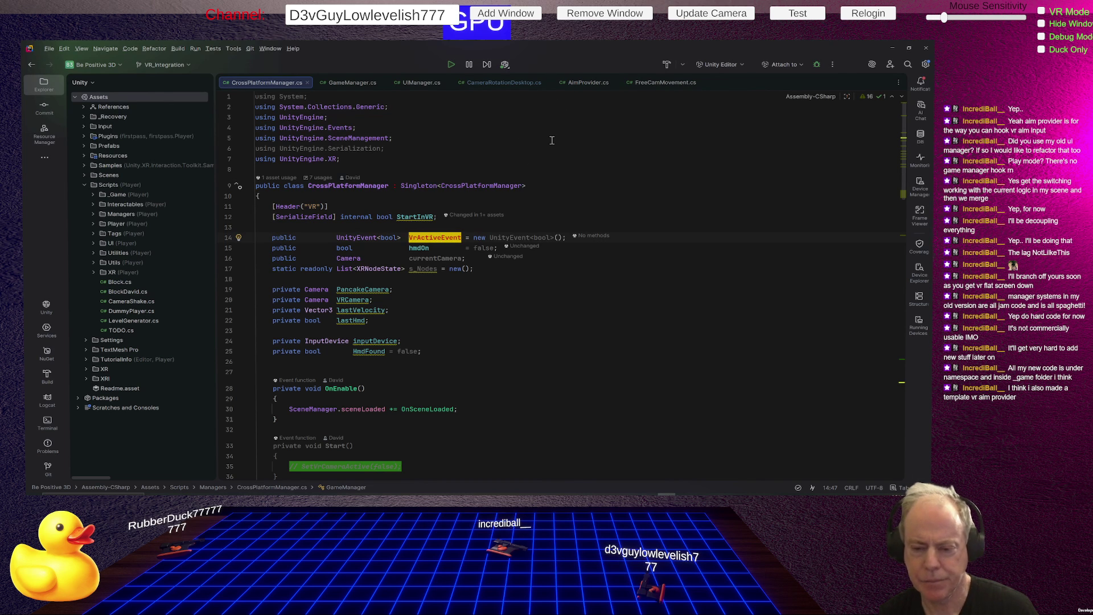
left_click(589, 84)
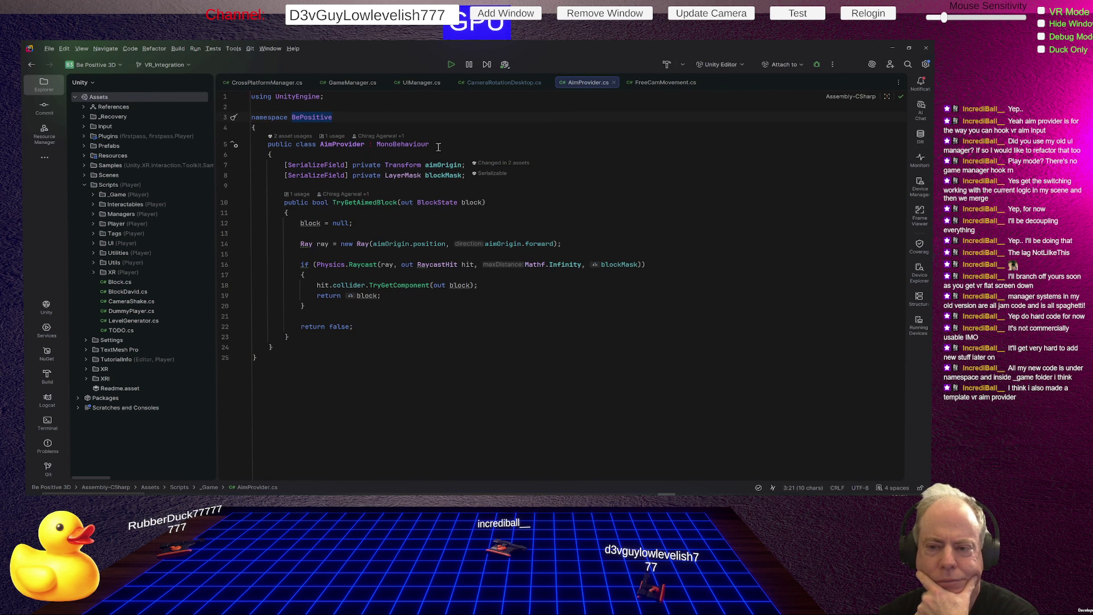
- Highlight usages of aimOrigin, the AimProvider class and blockMask, then return to CrossPlatformManager.cs
left_click(442, 164)
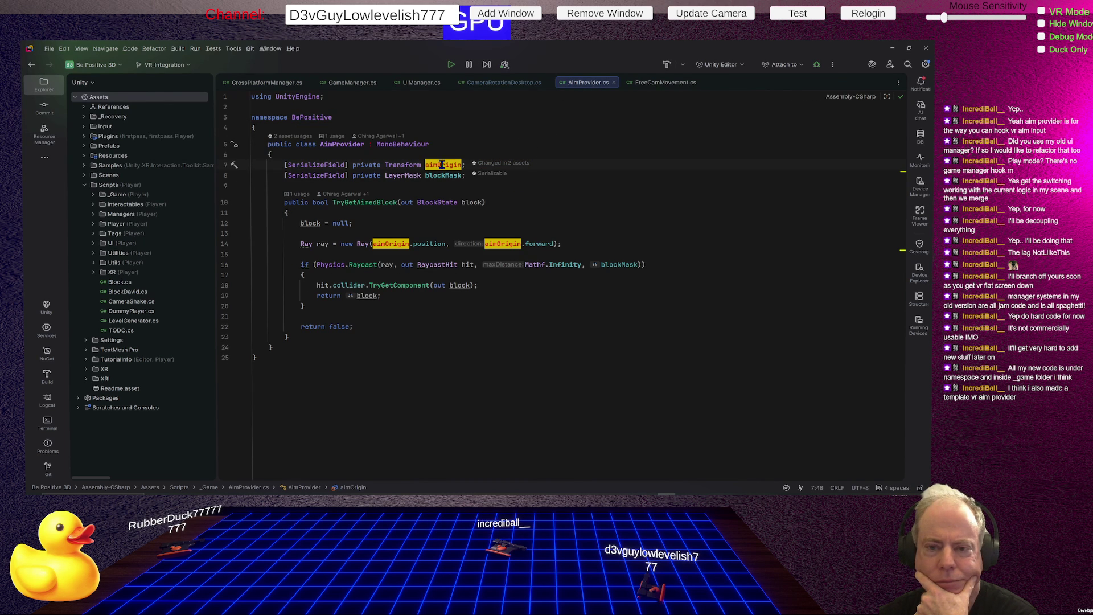
left_click(343, 145)
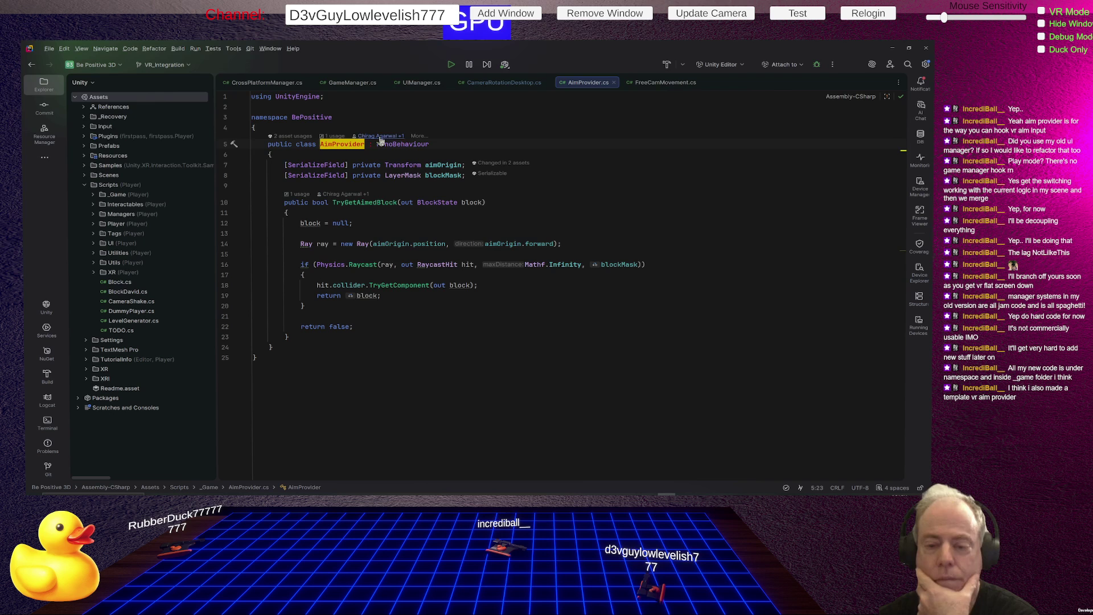
left_click(449, 165)
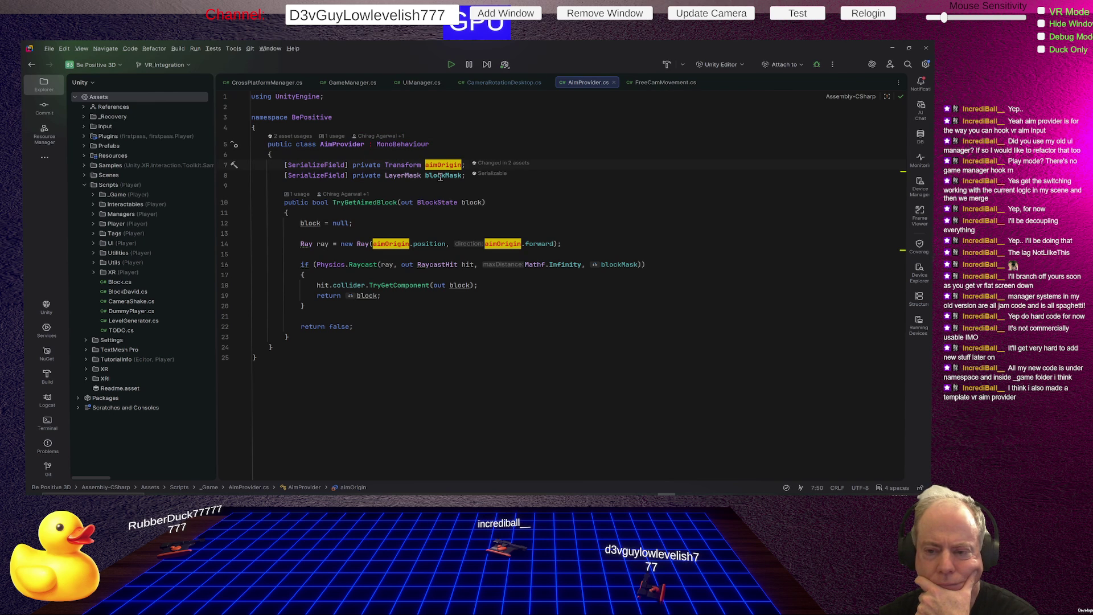
left_click(440, 177)
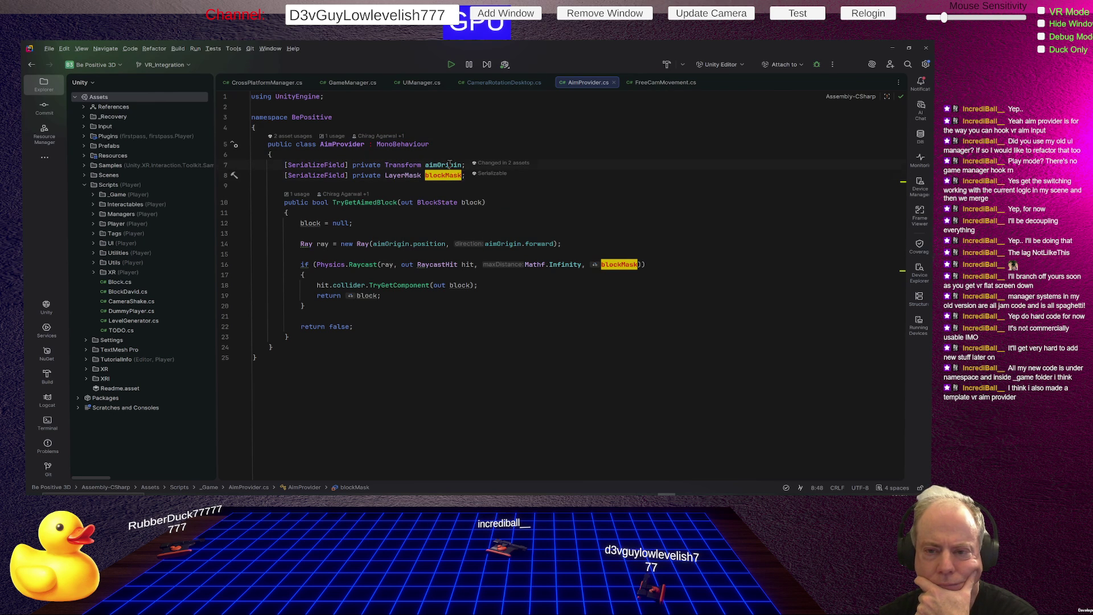
left_click(450, 165)
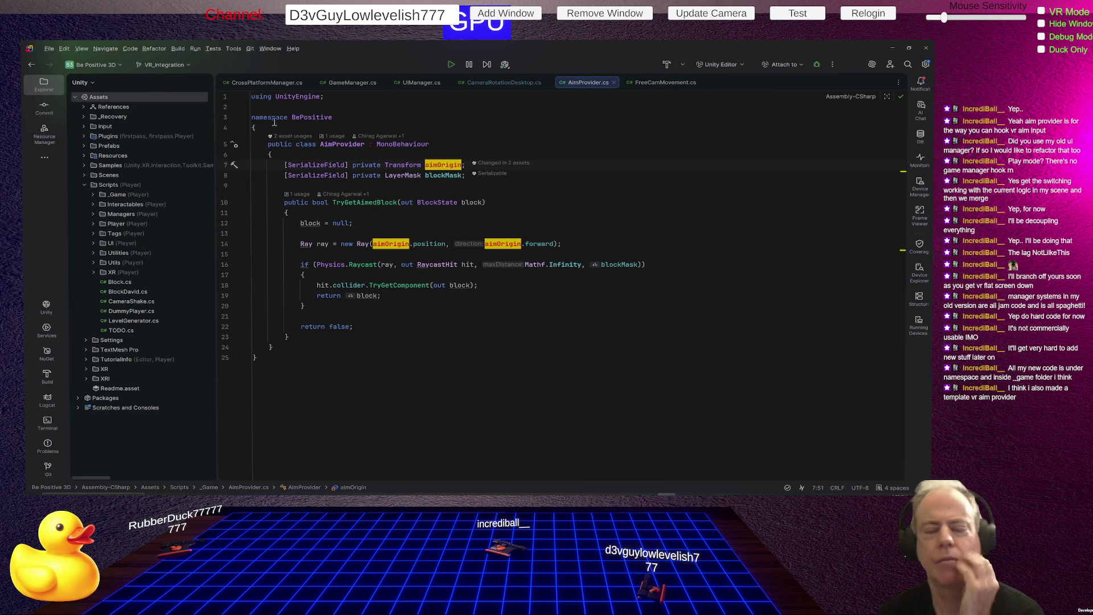
left_click(277, 84)
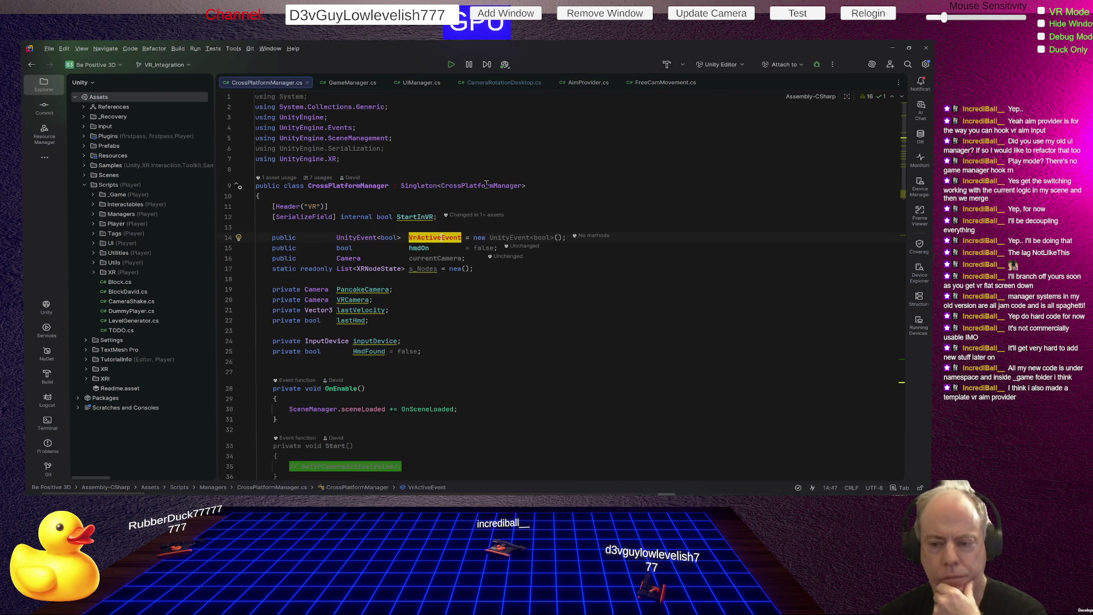
- Open a new line below VrActiveEvent and begin a public UnityEvent declaration
scroll(544, 285, "down", 2)
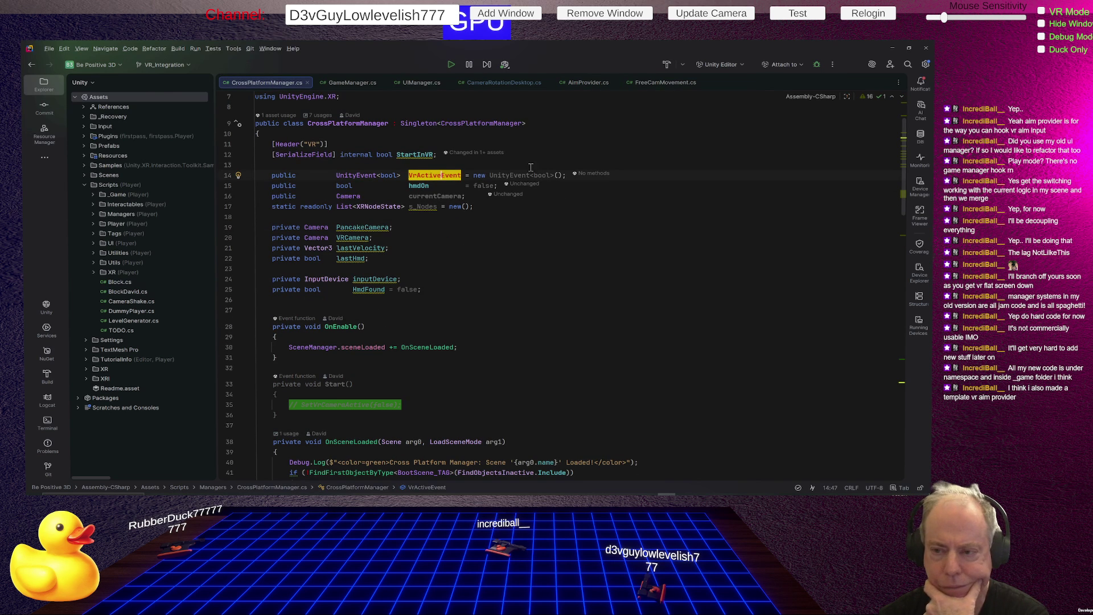
left_click(630, 174)
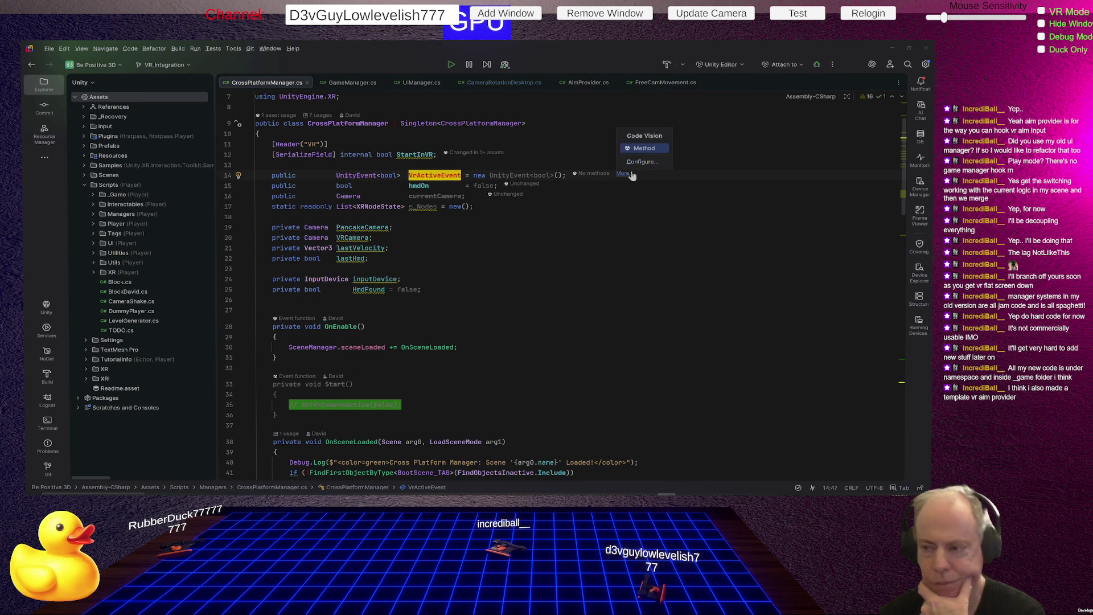
key("Escape")
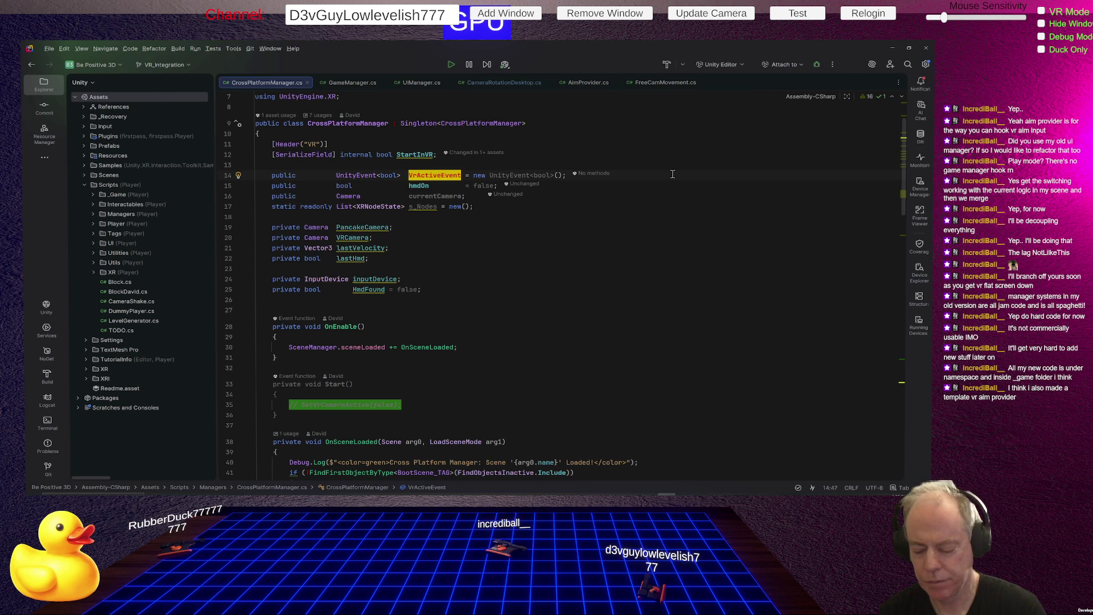
key("End")
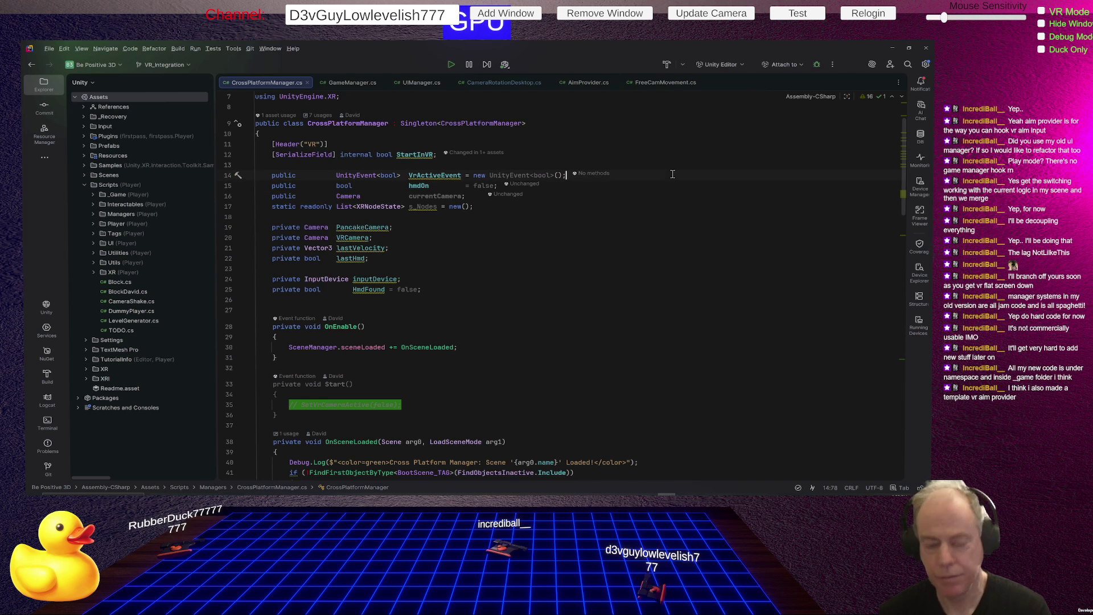
key("Return")
key("Return")
key("Up")
type("[ublic ")
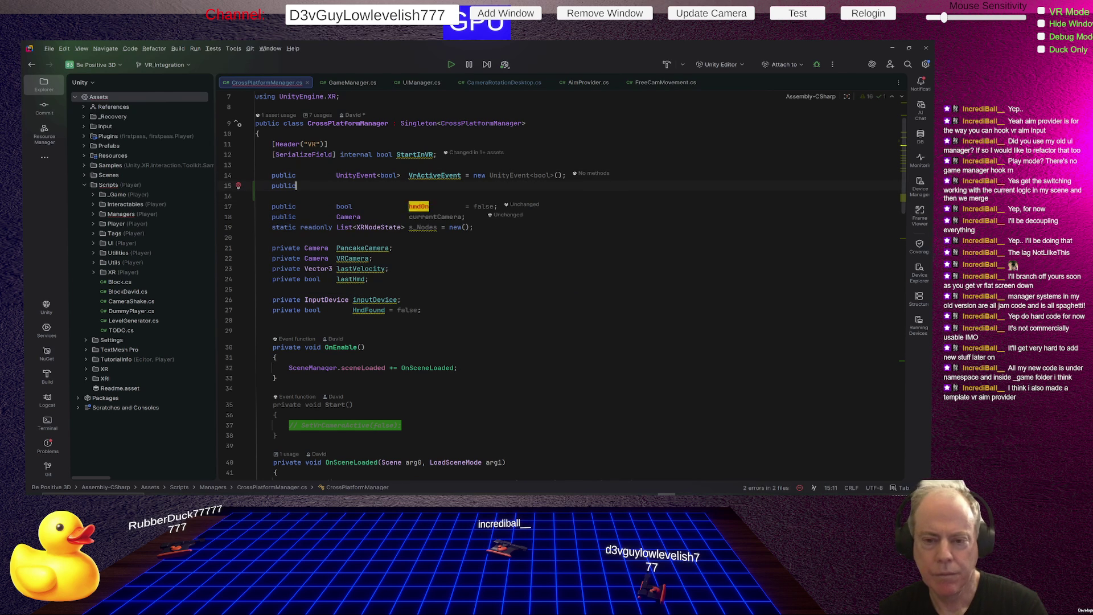
type("Unityev")
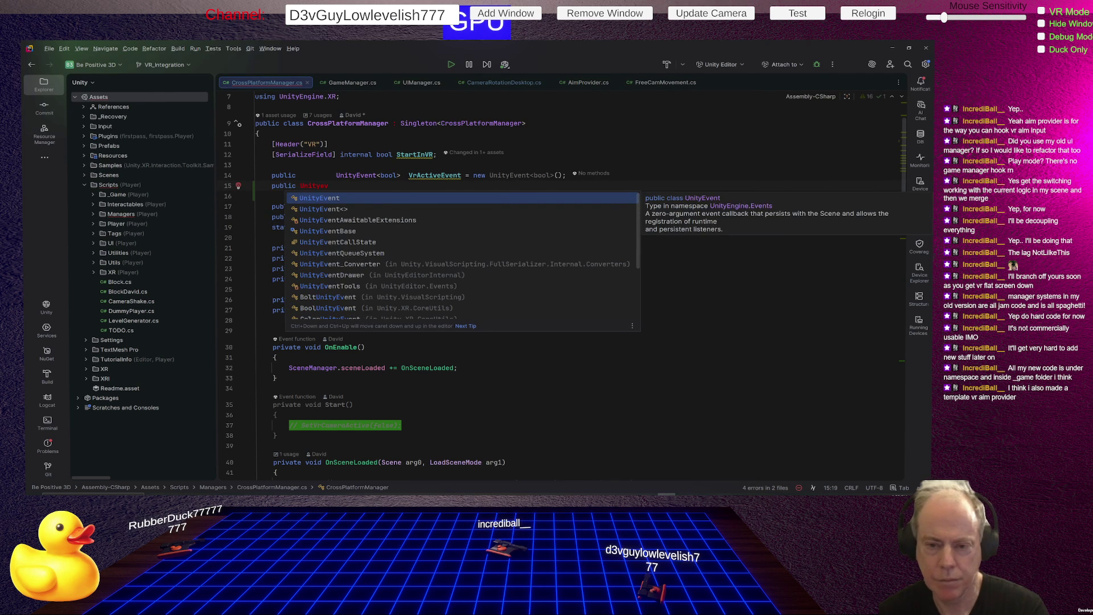
key("Down")
key("Return")
- Declare CameraChangeEvent as UnityEvent<bool> initialised with new UnityEvent<bool>()
type("bool> ")
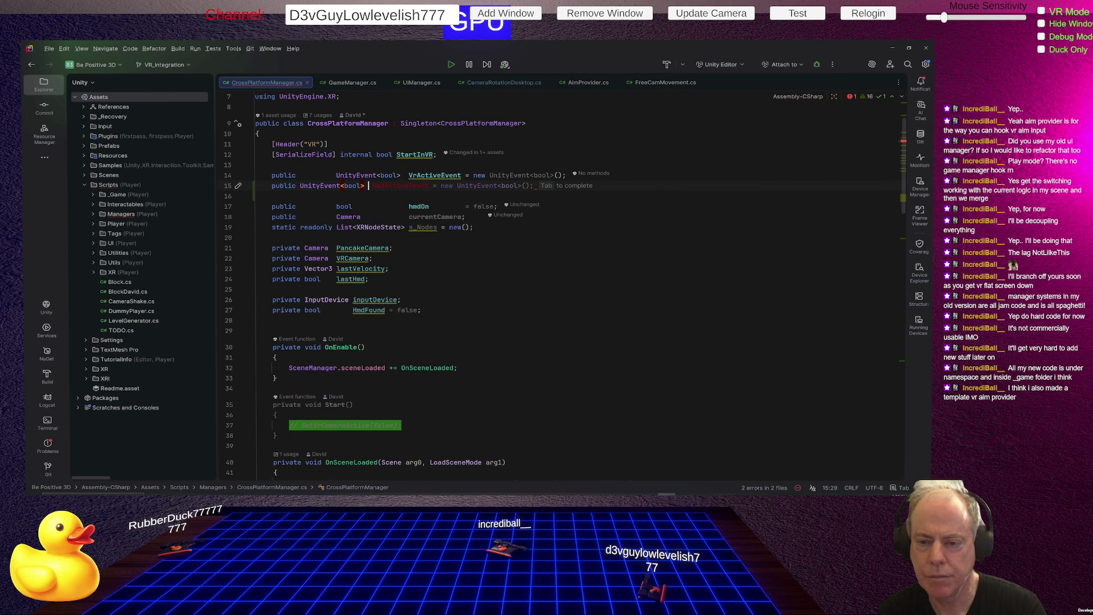
type("Camera")
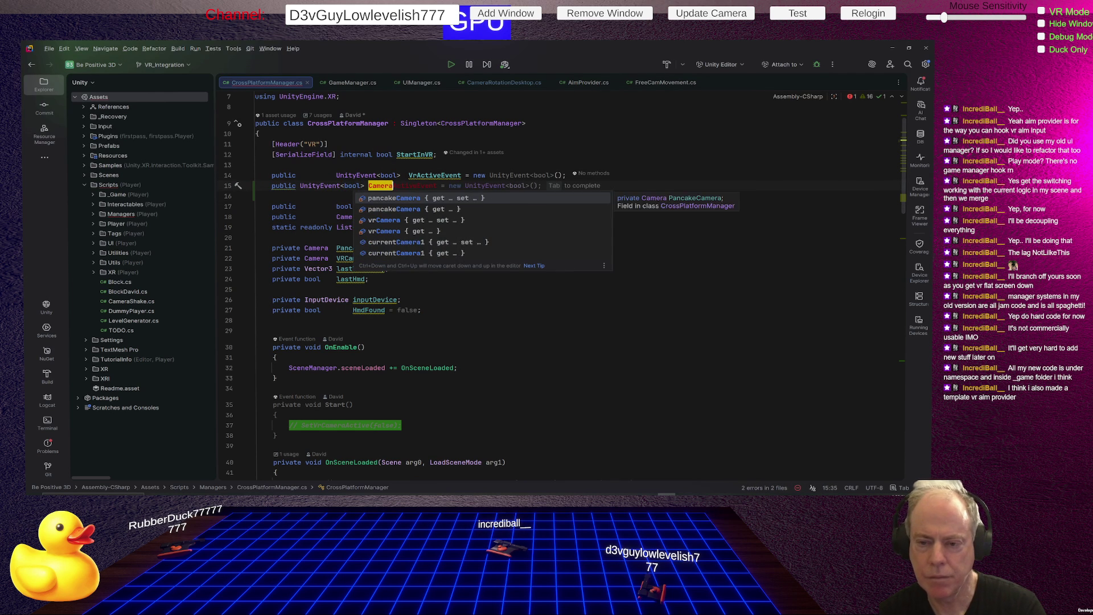
type("Change")
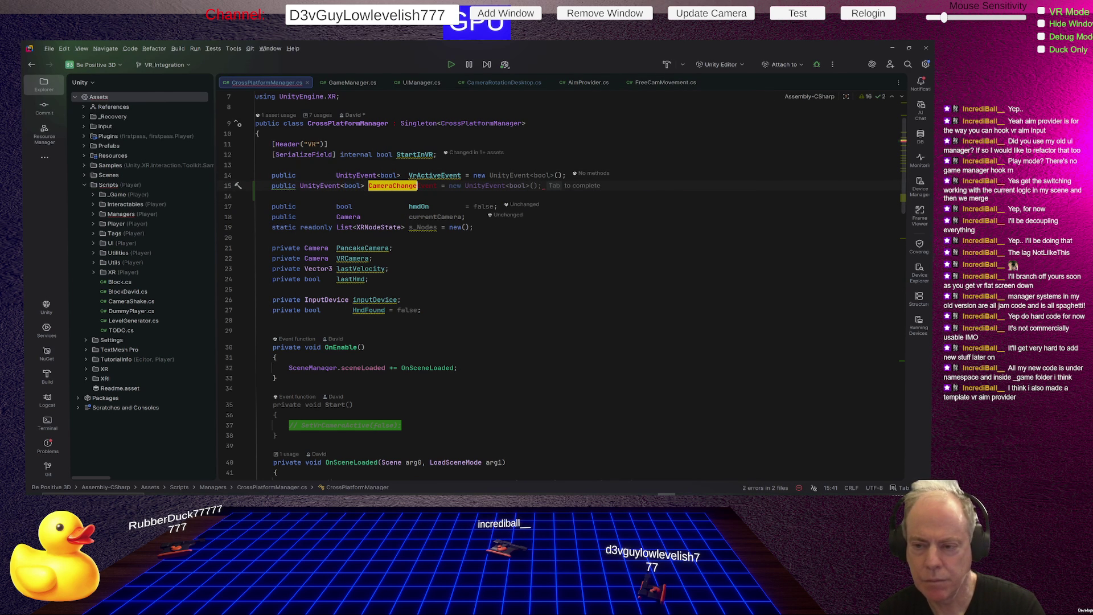
type("Event")
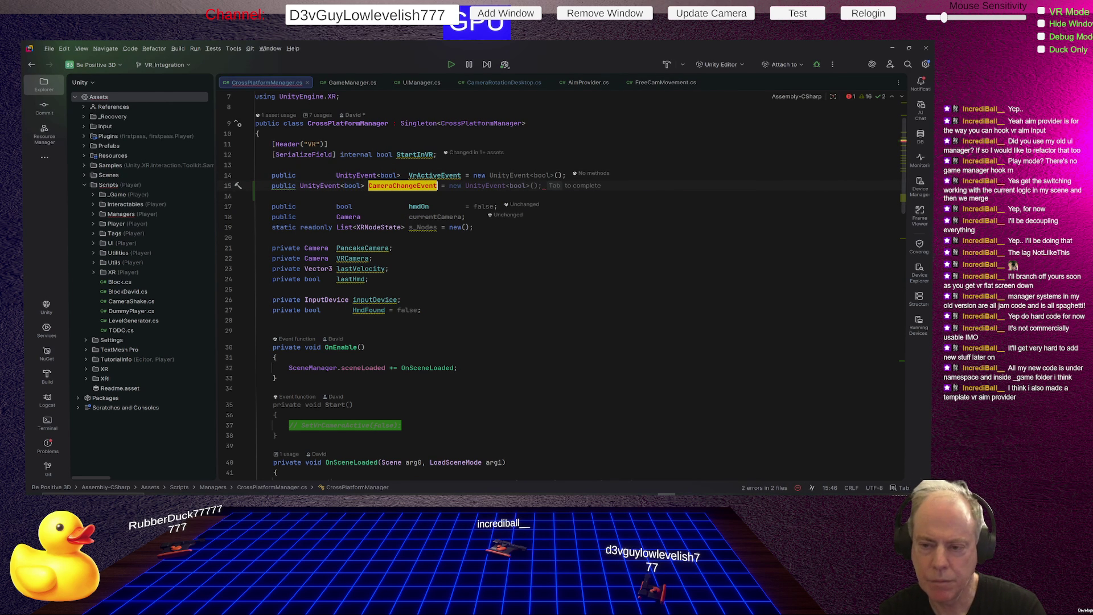
type(" = ")
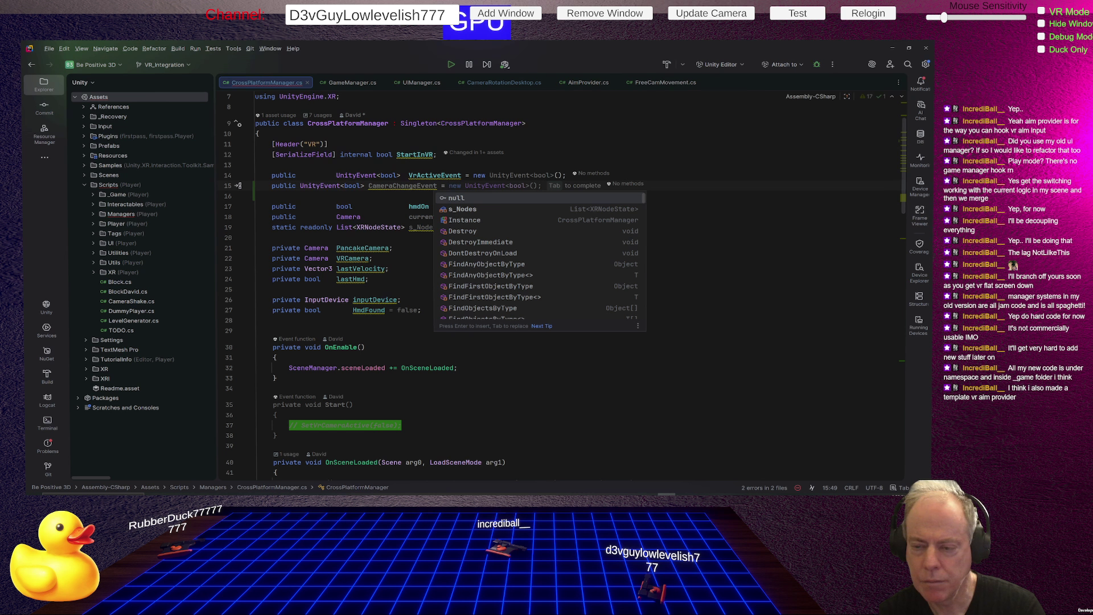
type("new;")
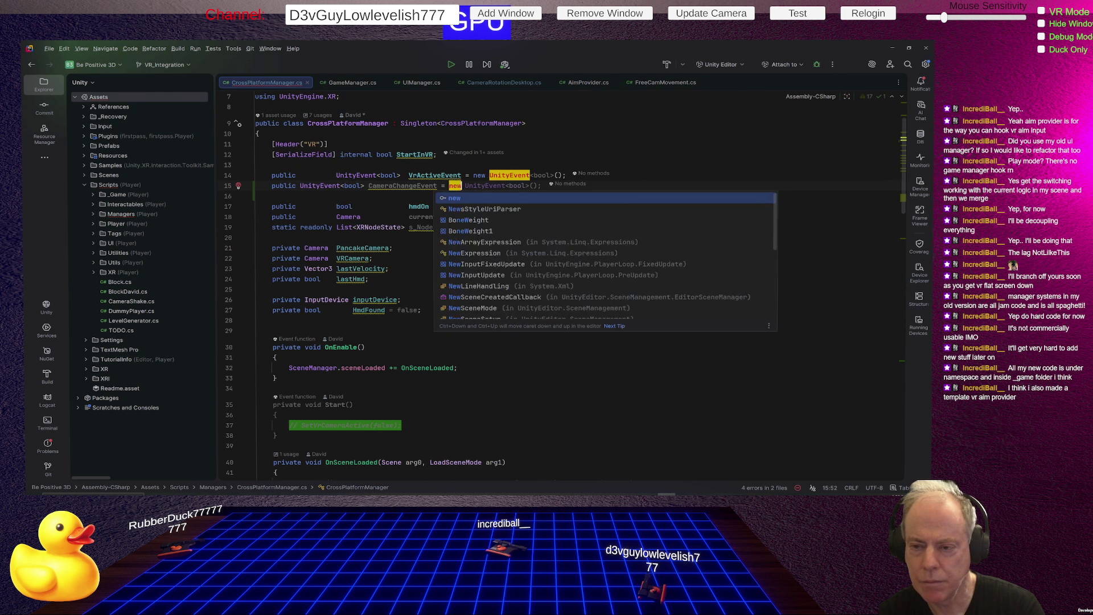
key("BackSpace")
type("Uni")
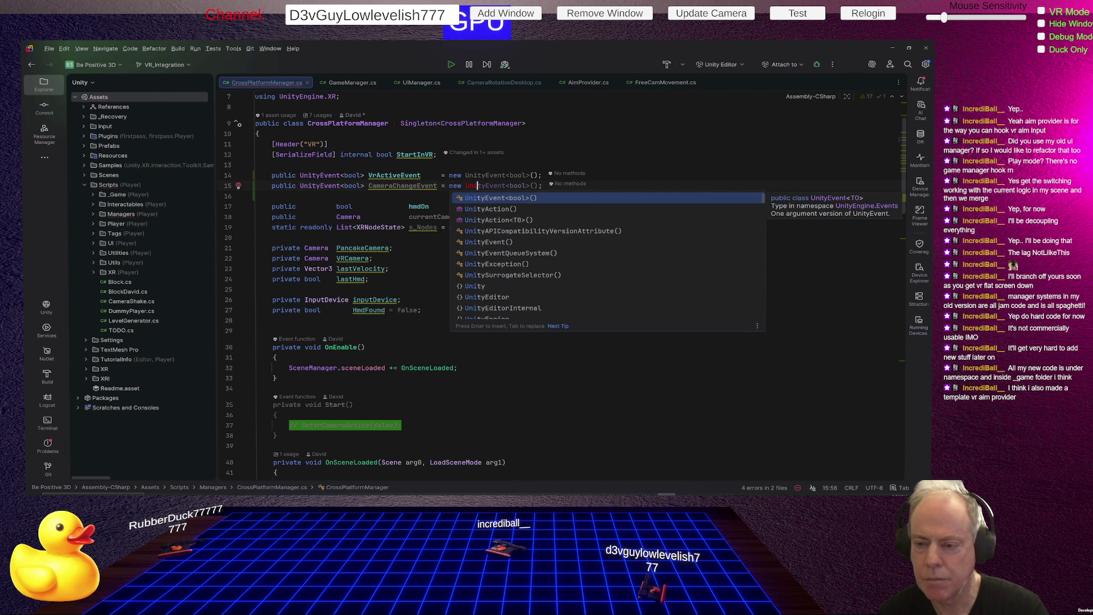
key("Return")
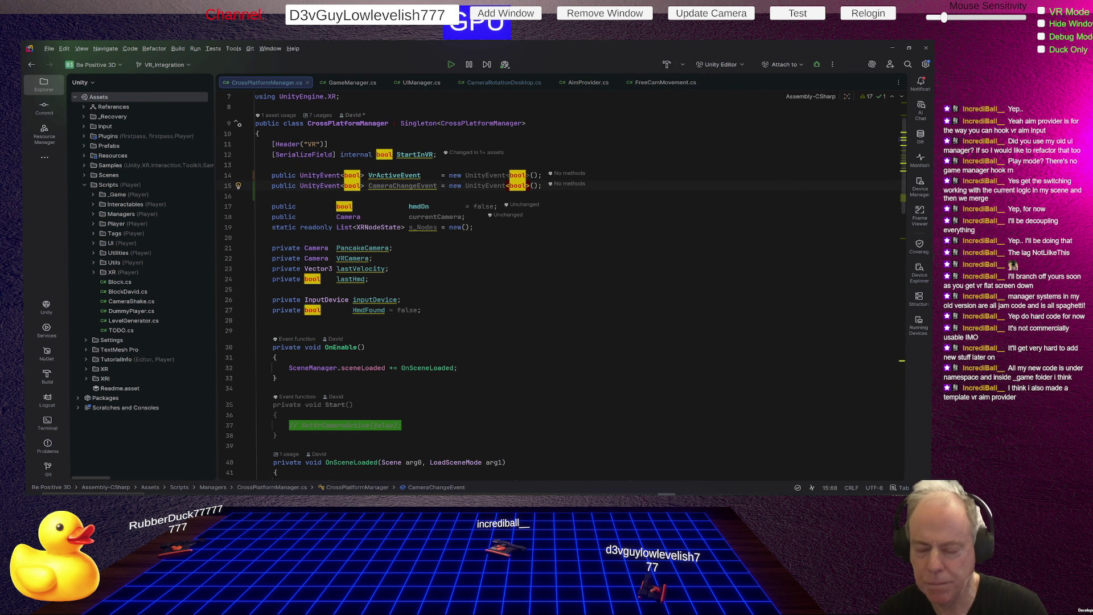
- Change both bool type arguments to Camera and end the line with a semicolon
double_click(352, 185)
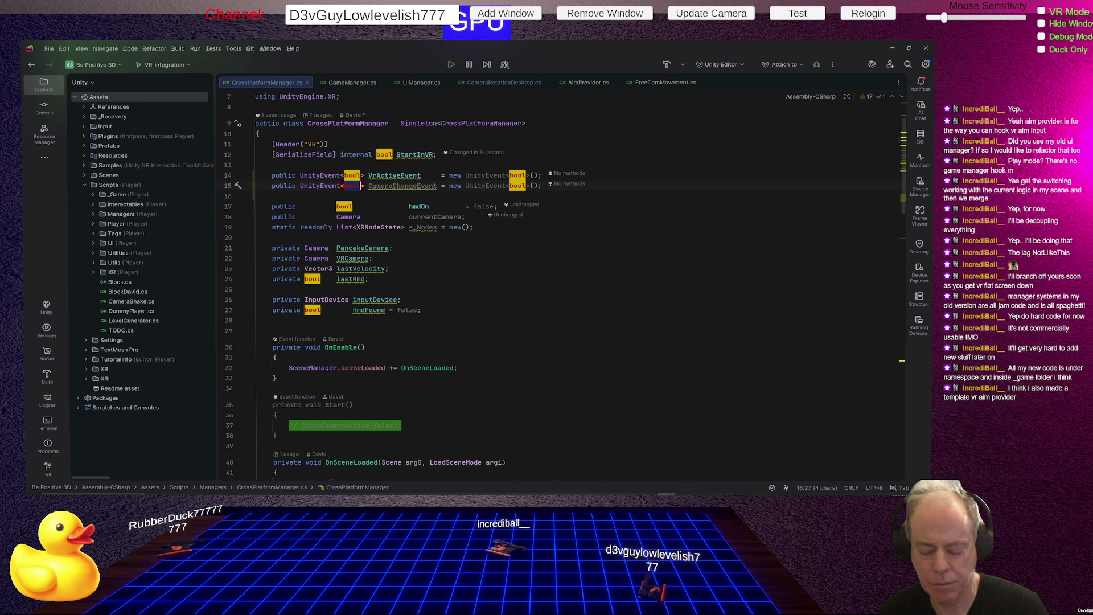
type("Camera")
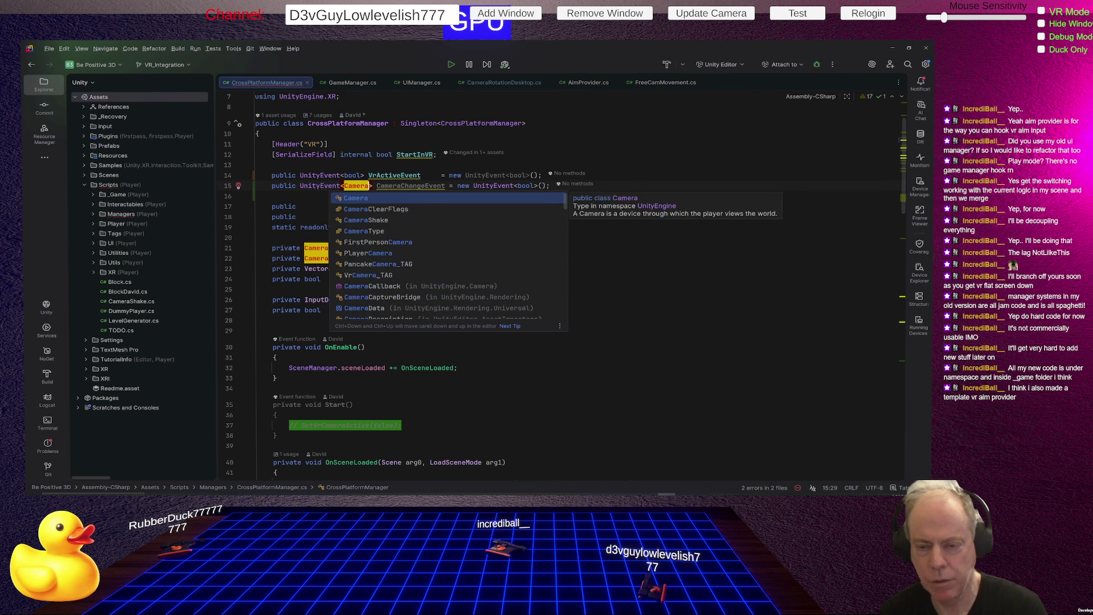
key("ctrl+shift+Left")
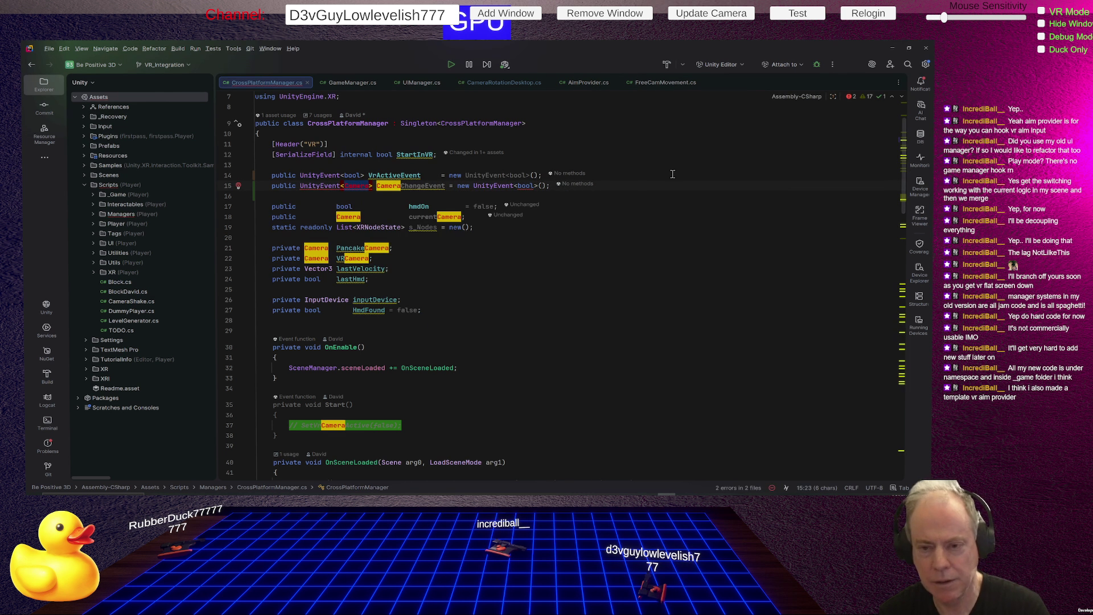
key("ctrl+Right")
key("ctrl+Right")
key("ctrl+Right")
key("ctrl+shift+Left")
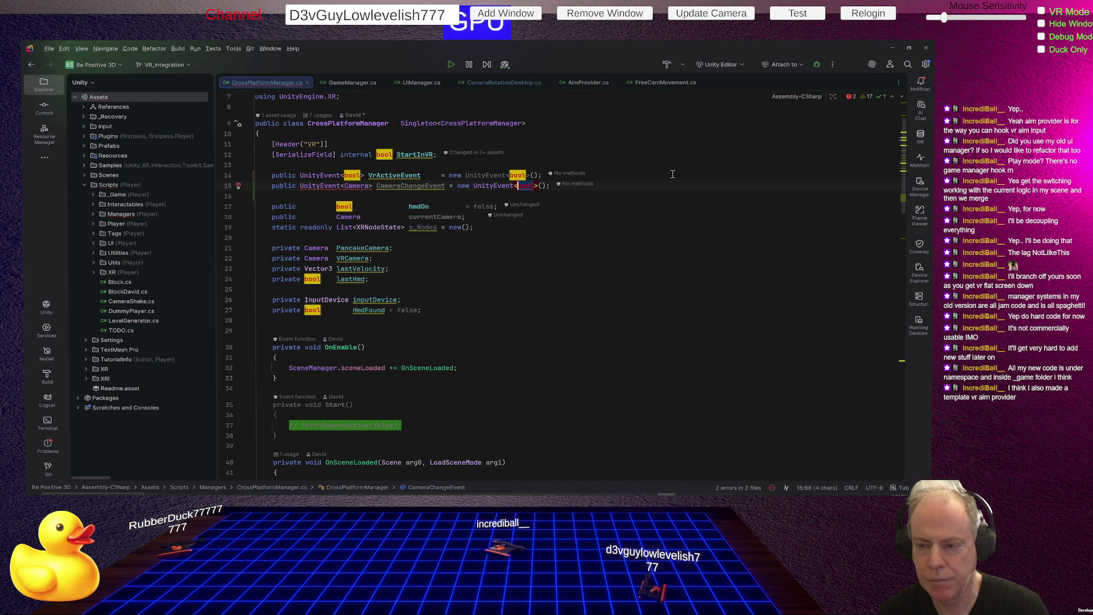
type("Camera")
key("End")
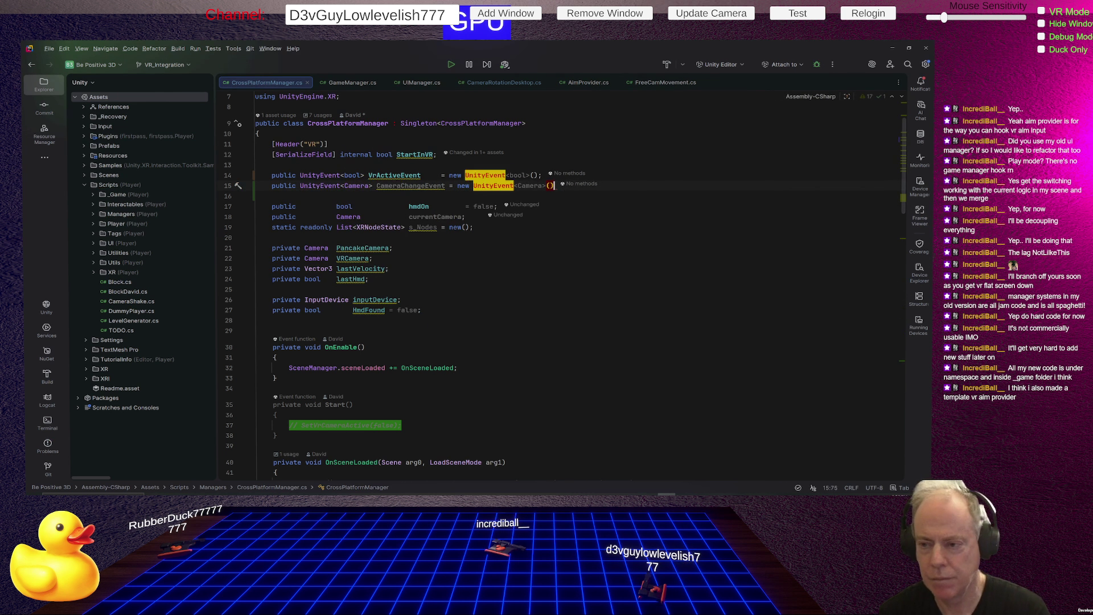
type(";")
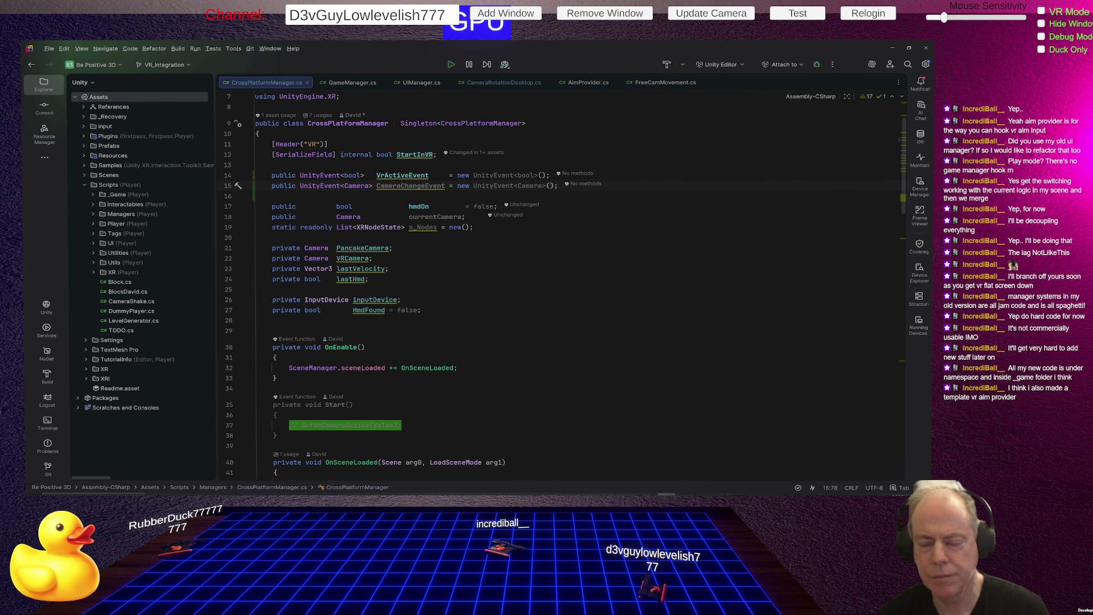
- Trace VrActiveEvent's usage down to its invoke in SetVrCameraActive
left_click(413, 176)
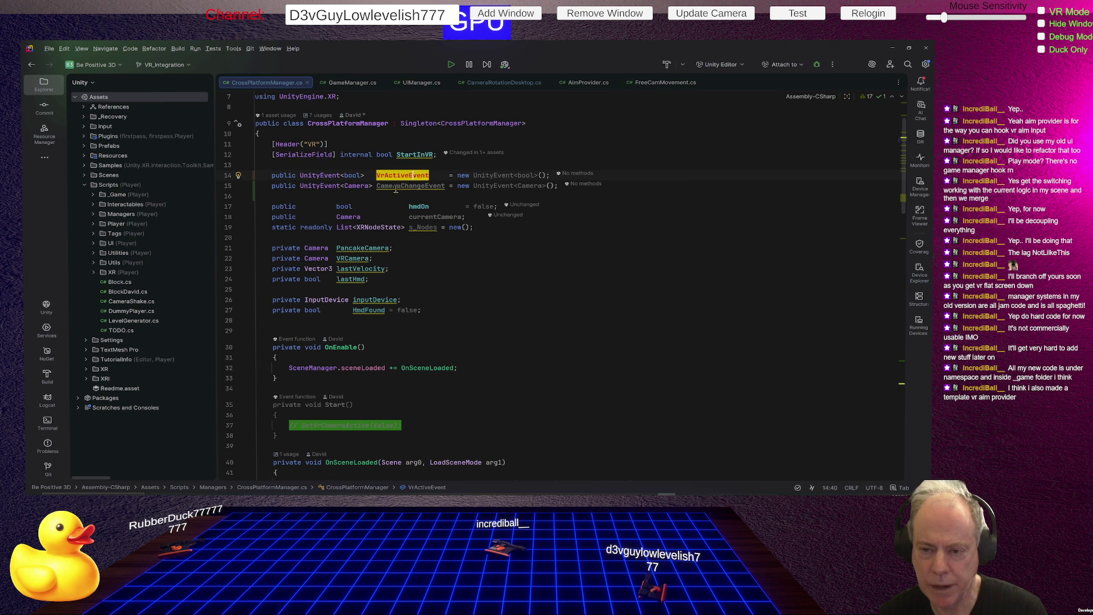
left_click(397, 187)
double_click(397, 187)
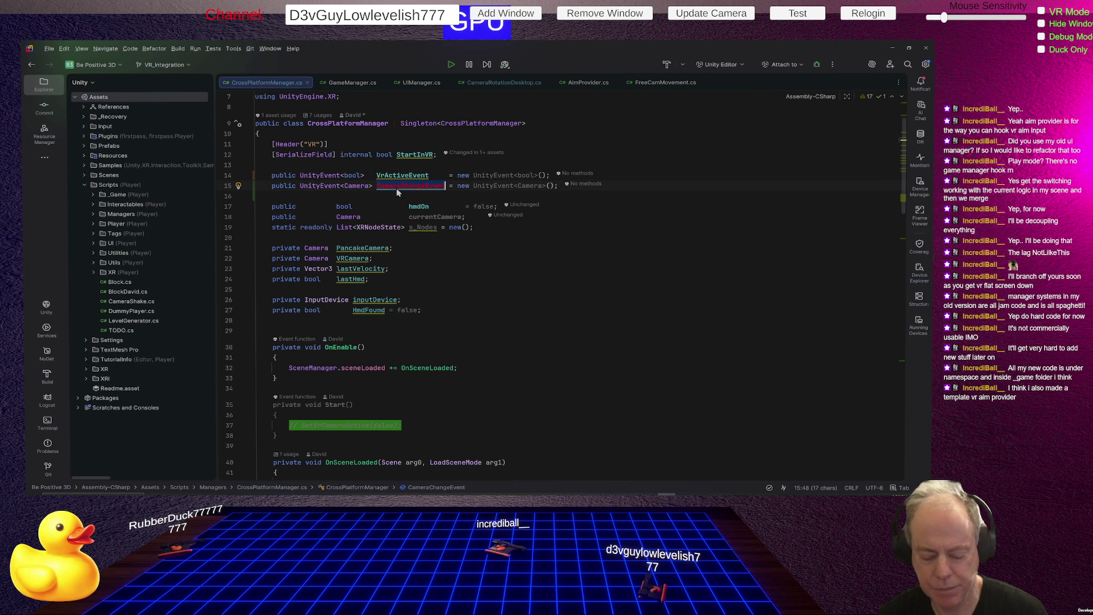
left_click(398, 176)
scroll(558, 228, "down", 10)
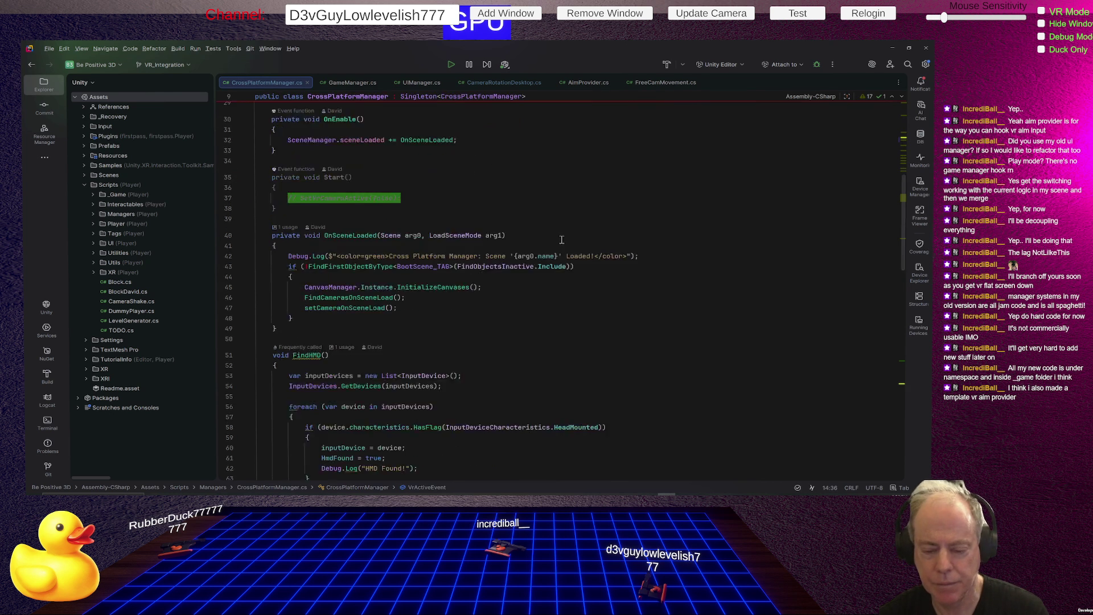
scroll(547, 257, "down", 5)
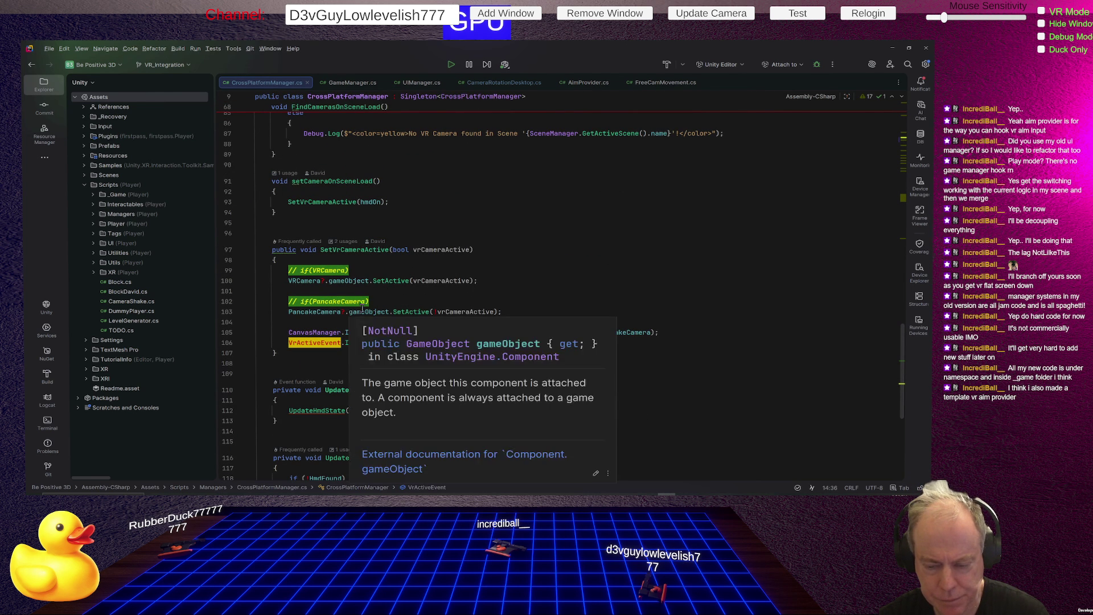
- Add CameraChangeEvent.Invoke(ca) on a new line after the VrActiveEvent invoke
left_click(448, 342)
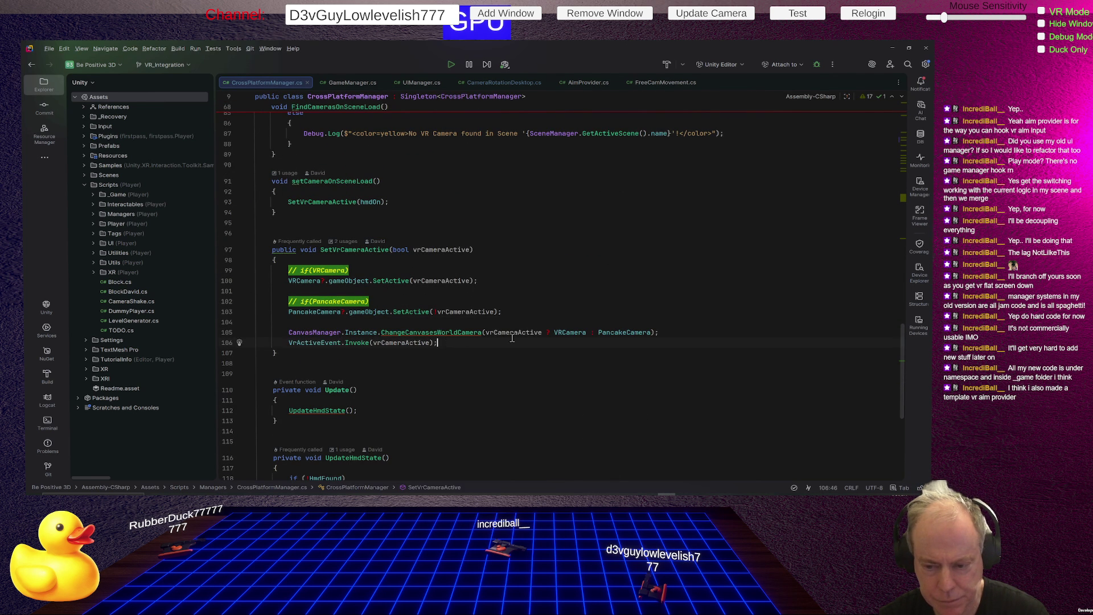
key("Return")
type("CameraChangeEvent.")
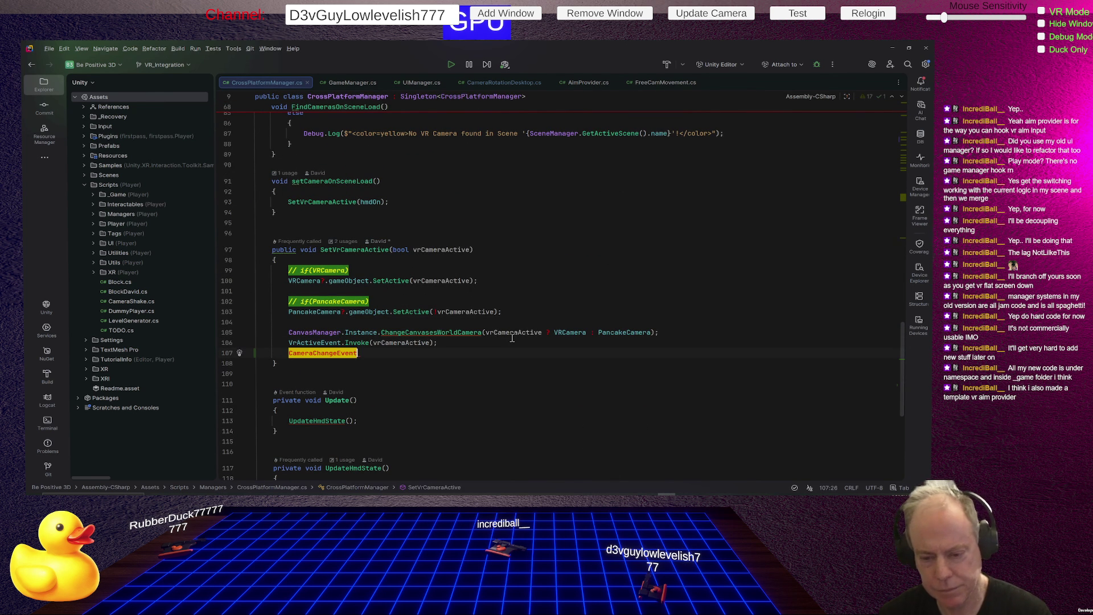
type(".Invoke();")
key("Return")
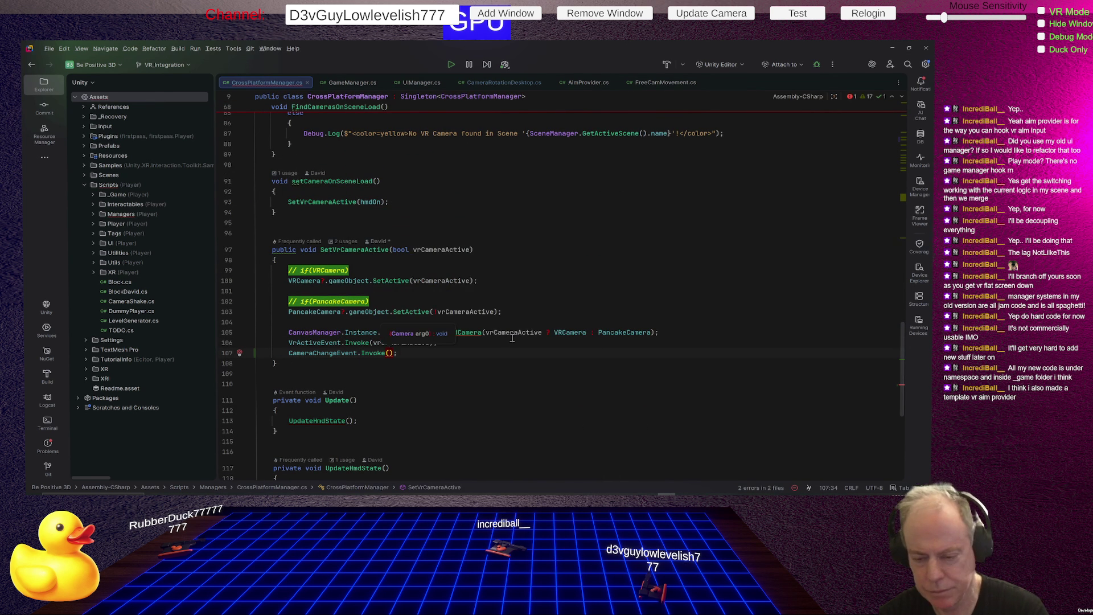
type("curr")
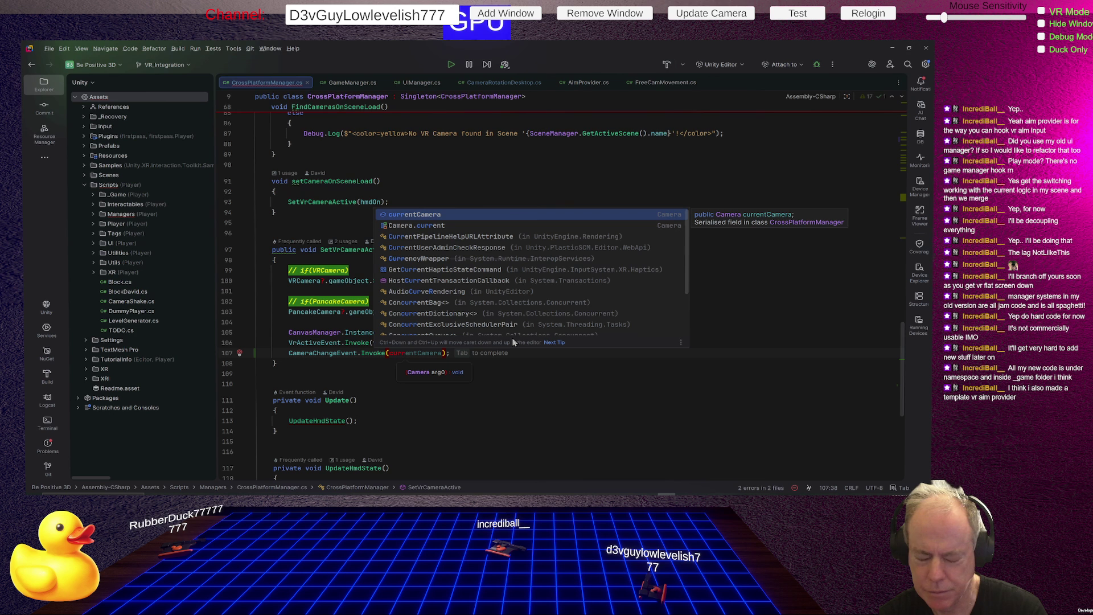
key("BackSpace")
key("BackSpace")
key("BackSpace")
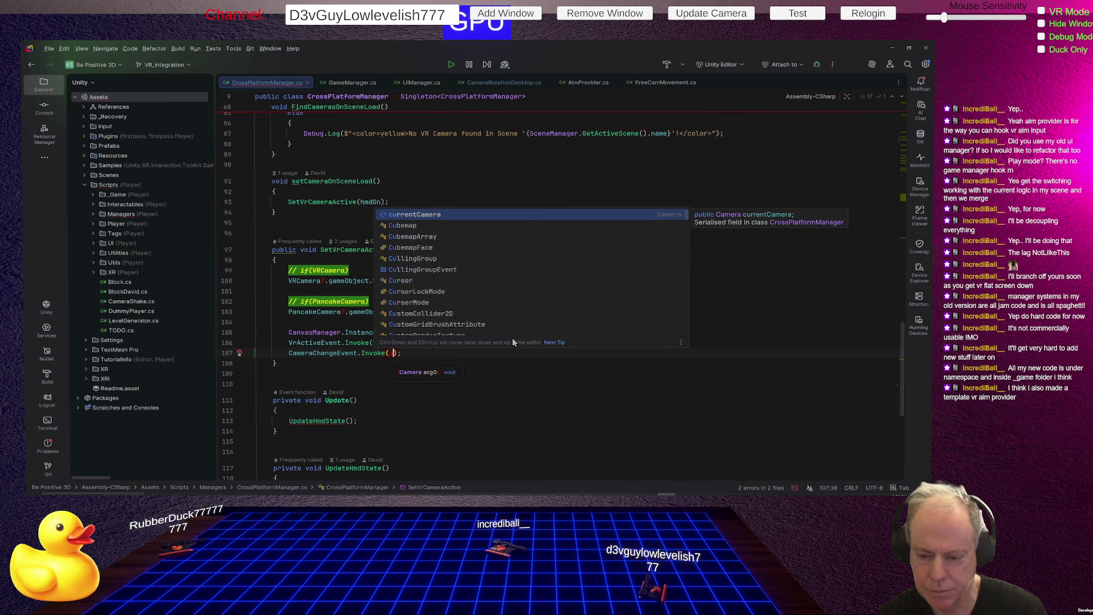
type("ca")
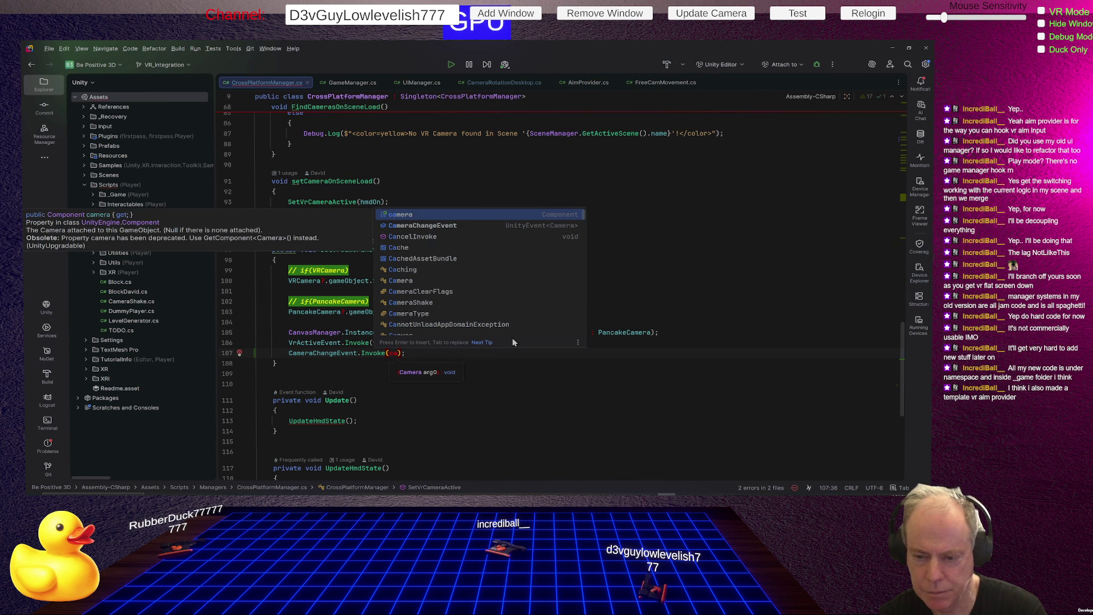
key("Escape")
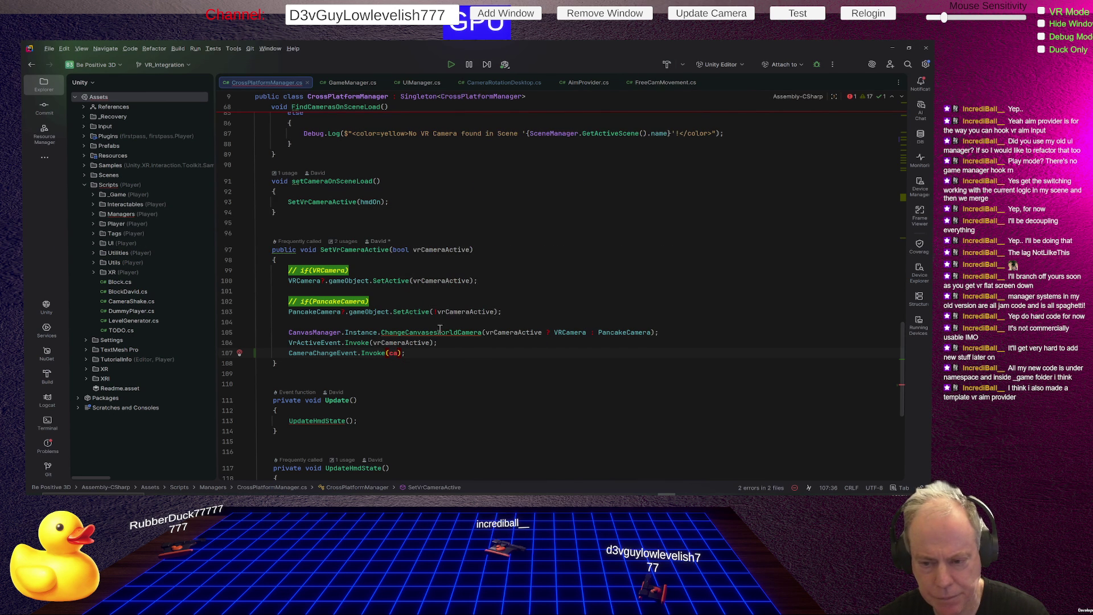
- Check the usages of PancakeCamera, VRCamera and ChangeCanvasesWorldCamera
mouse_move(440, 328)
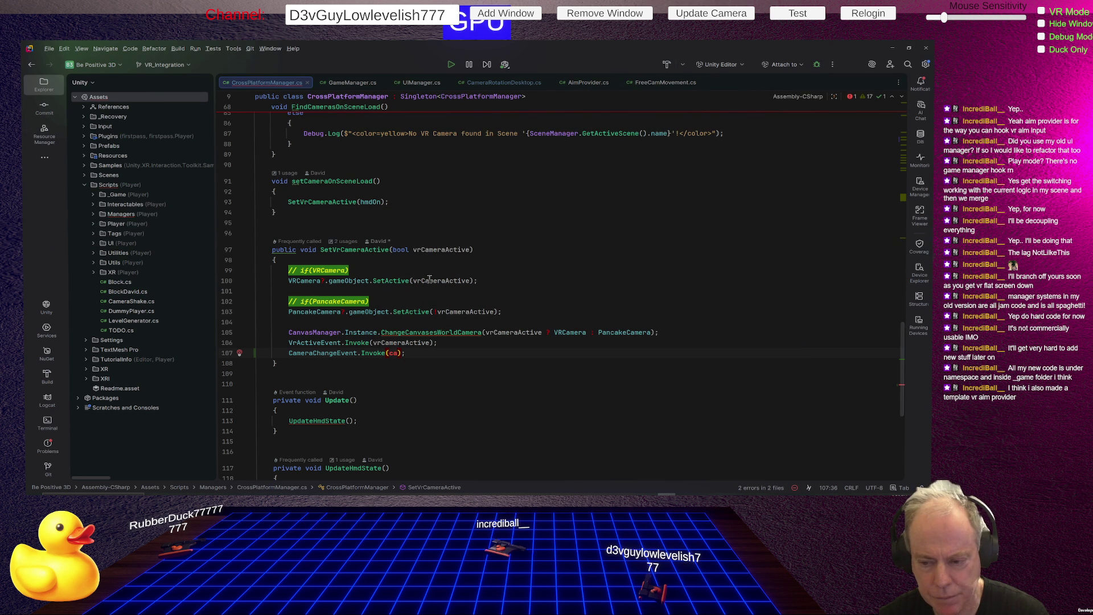
left_click(320, 312)
left_click(316, 281)
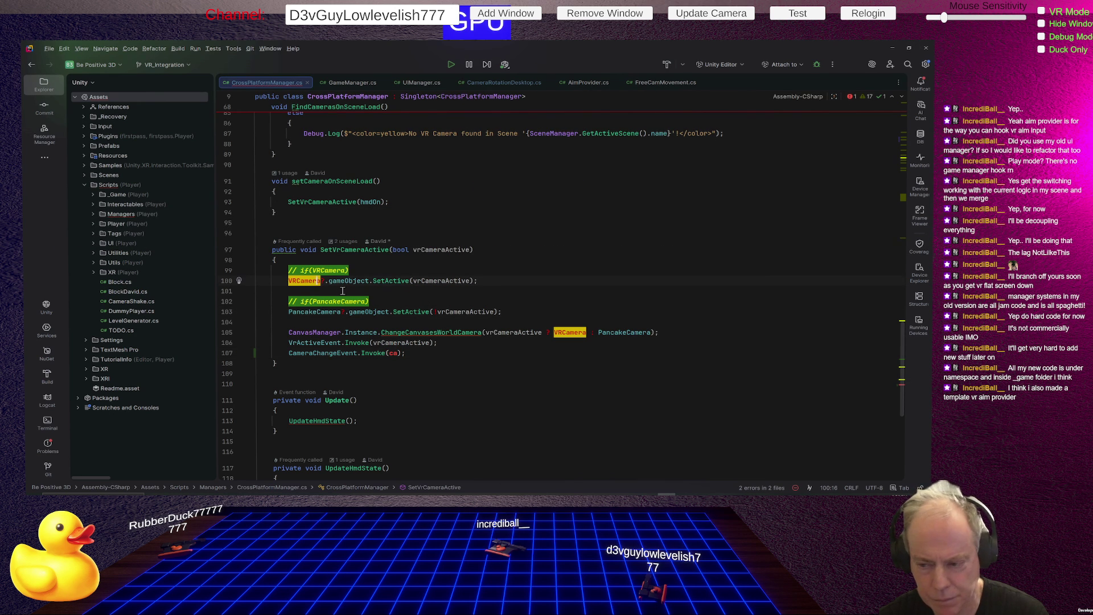
left_click(414, 332)
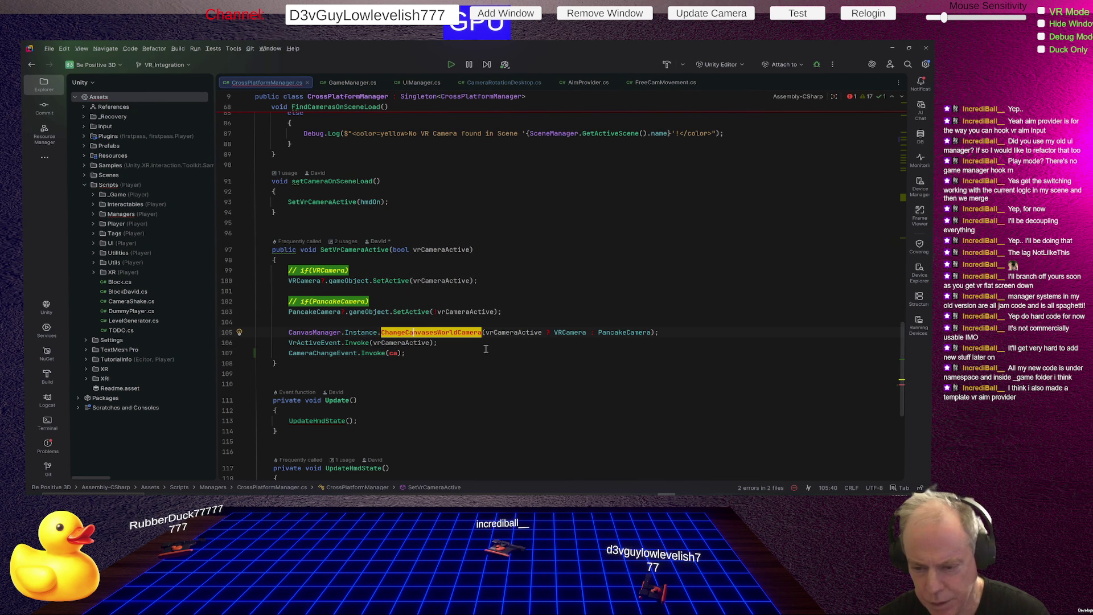
left_click(511, 322)
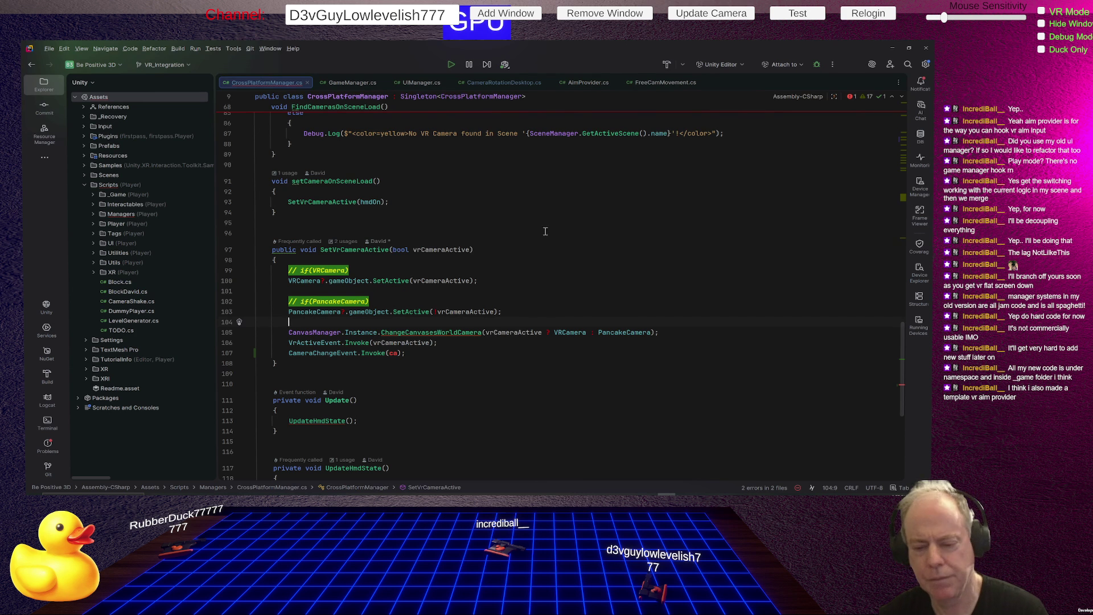
scroll(499, 249, "up", 15)
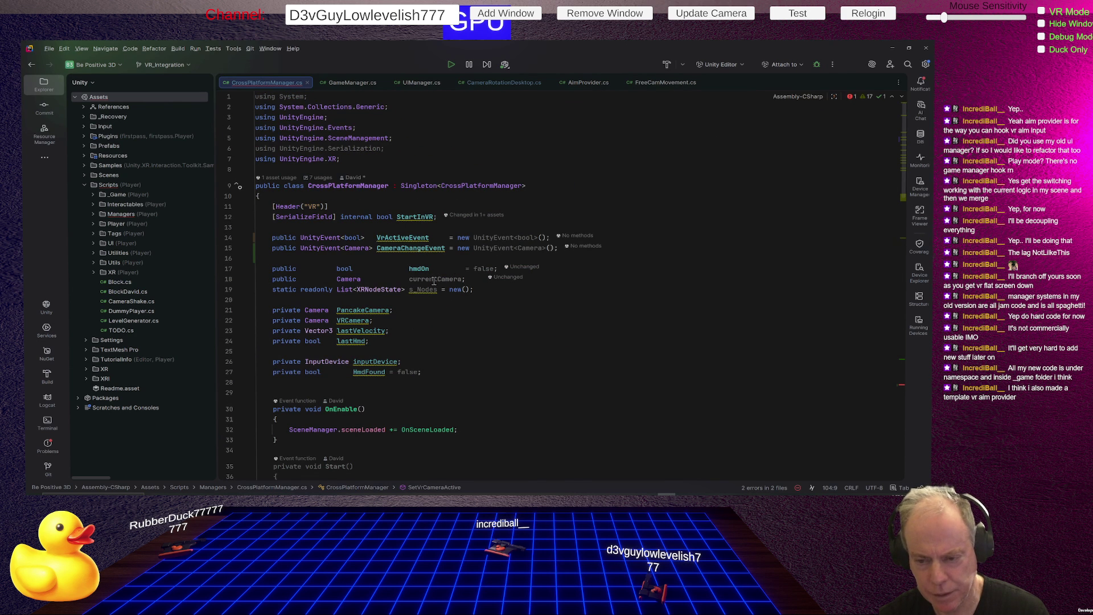
- Inspect the currentCamera field and start a 'currentCamera =' line above the canvas camera call
left_click(433, 279)
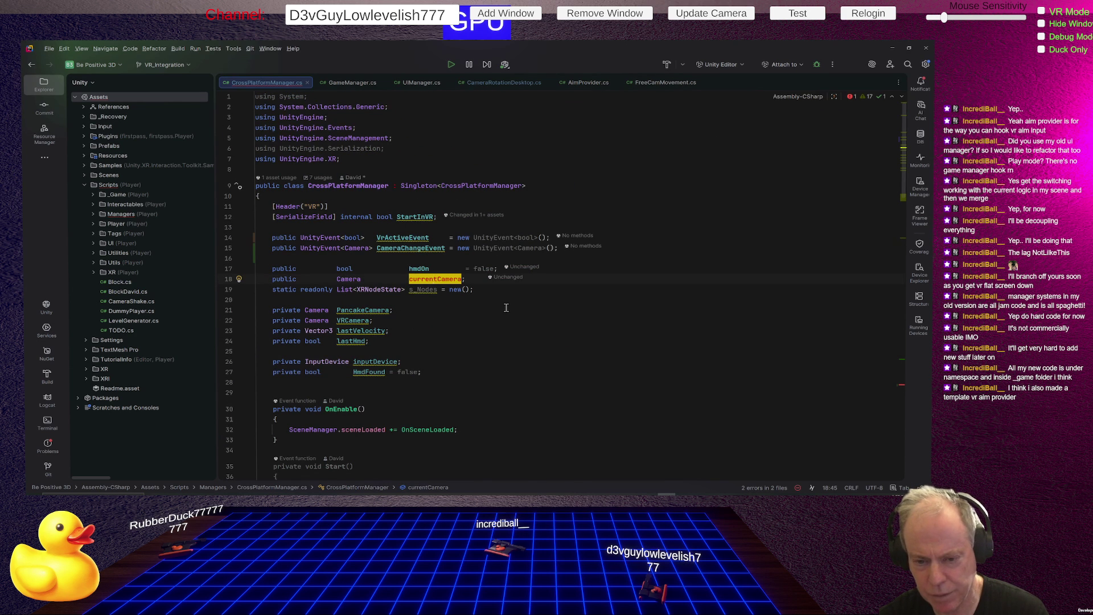
scroll(506, 305, "down", 10)
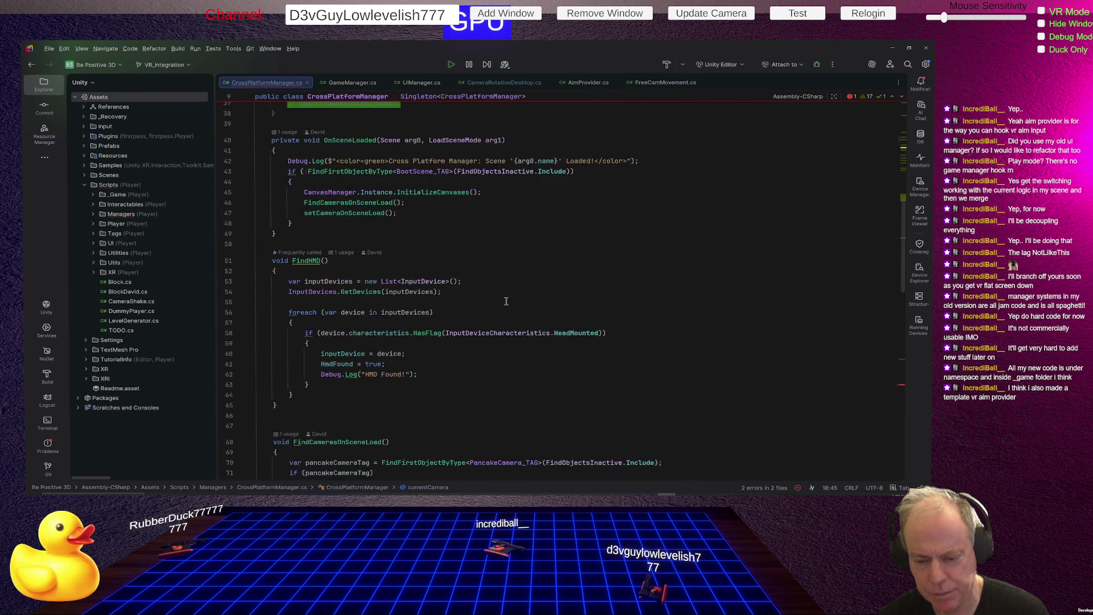
scroll(505, 304, "down", 15)
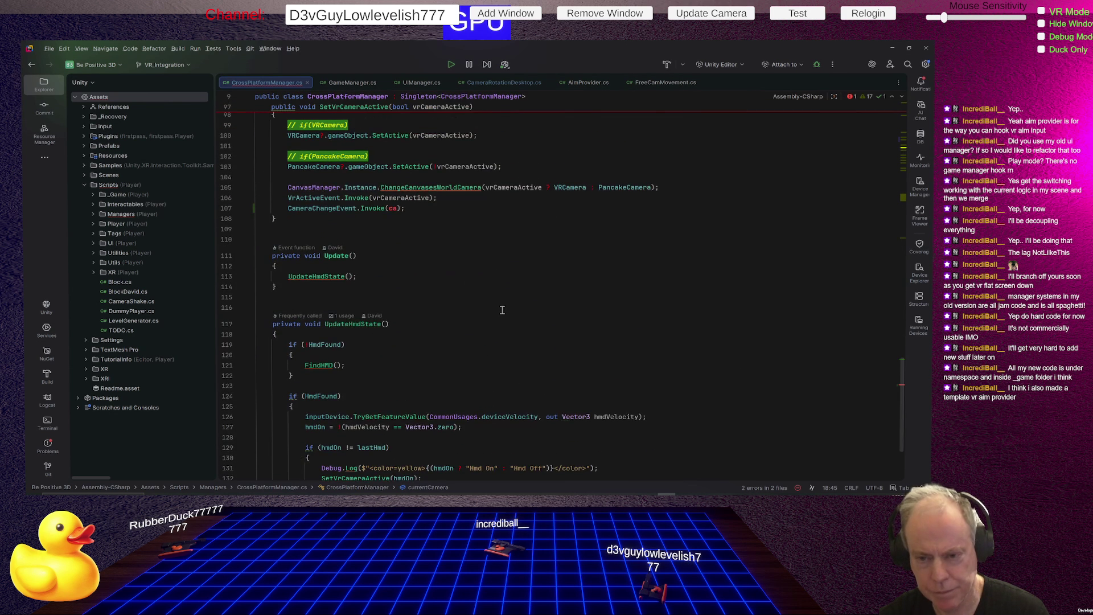
scroll(503, 310, "up", 2)
left_click(393, 261)
key("Return")
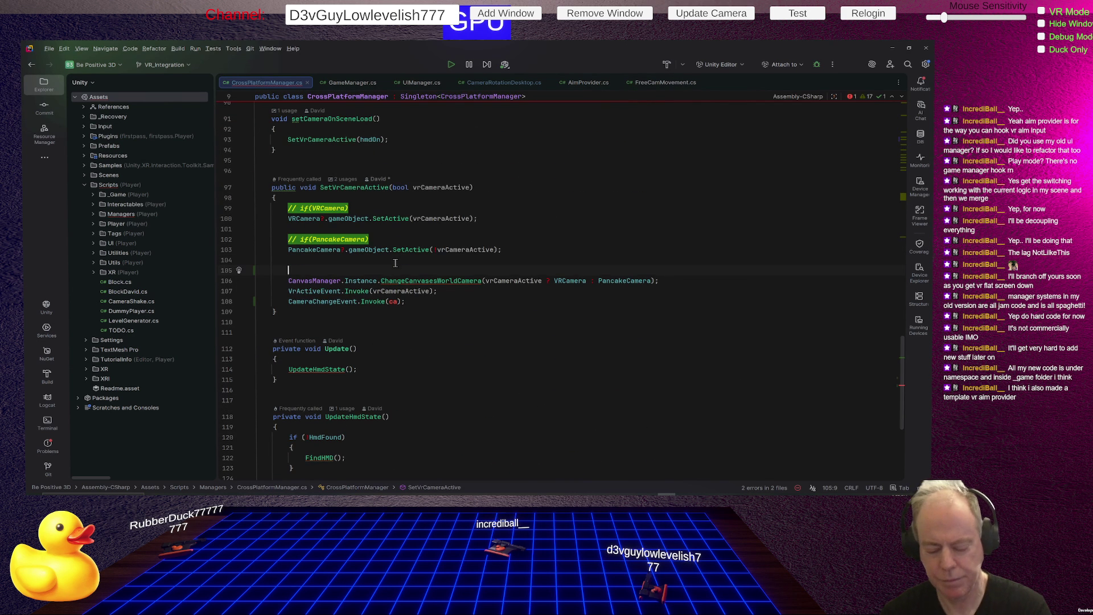
type("currentCamera =")
- Pass currentCamera to ChangeCanvasesWorldCamera instead of the VRCamera/PancakeCamera conditional
left_click(543, 280)
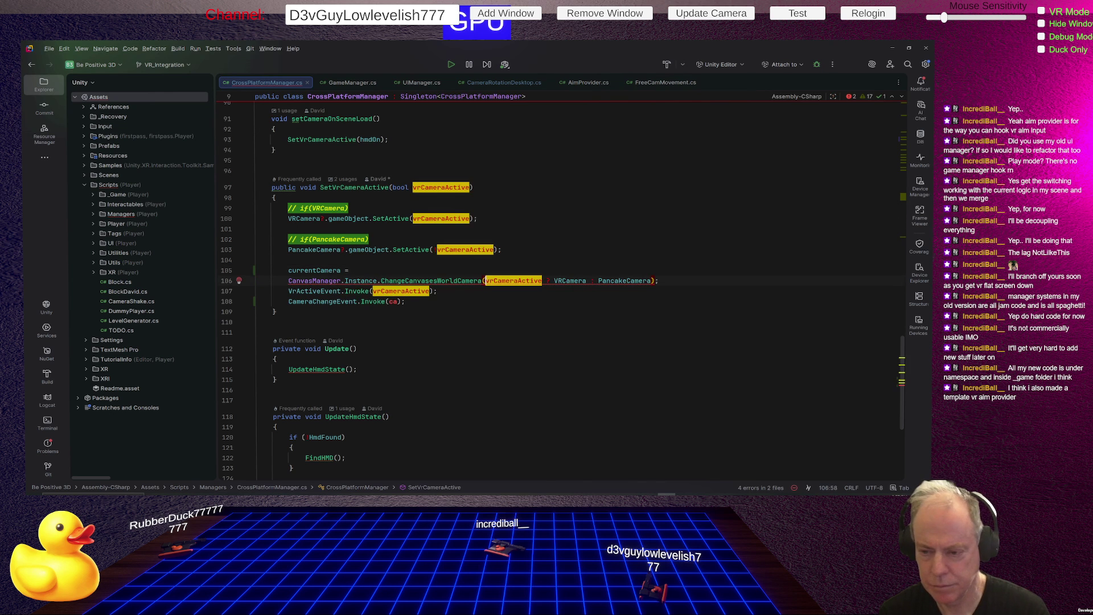
key("ctrl+a")
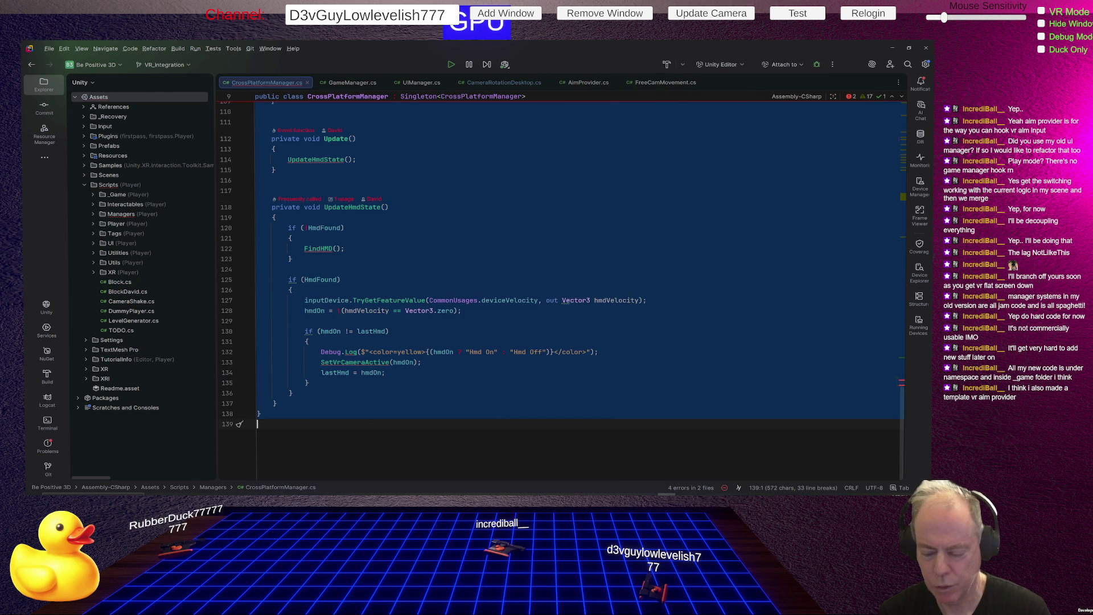
left_click(485, 117)
scroll(563, 287, "up", 3)
left_click(353, 179)
left_click_drag(485, 190, 652, 190)
key("ctrl+c")
type("cur")
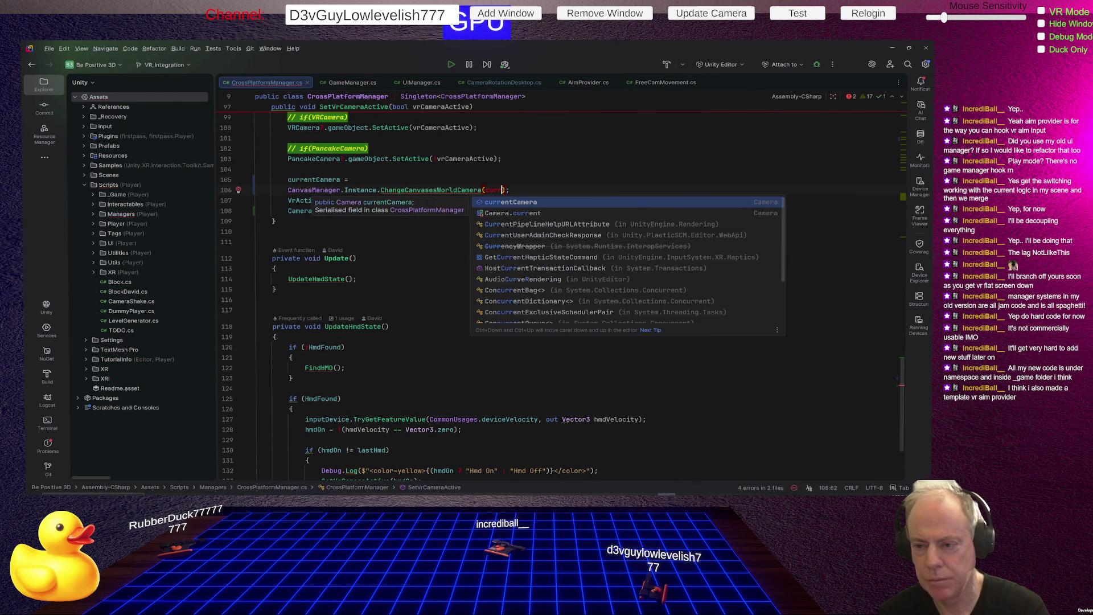
key("Return")
- Complete the assignment as currentCamera = vrCameraActive ? VRCamera : PancakeCamera;
left_click(352, 179)
key("ctrl+v")
type(";")
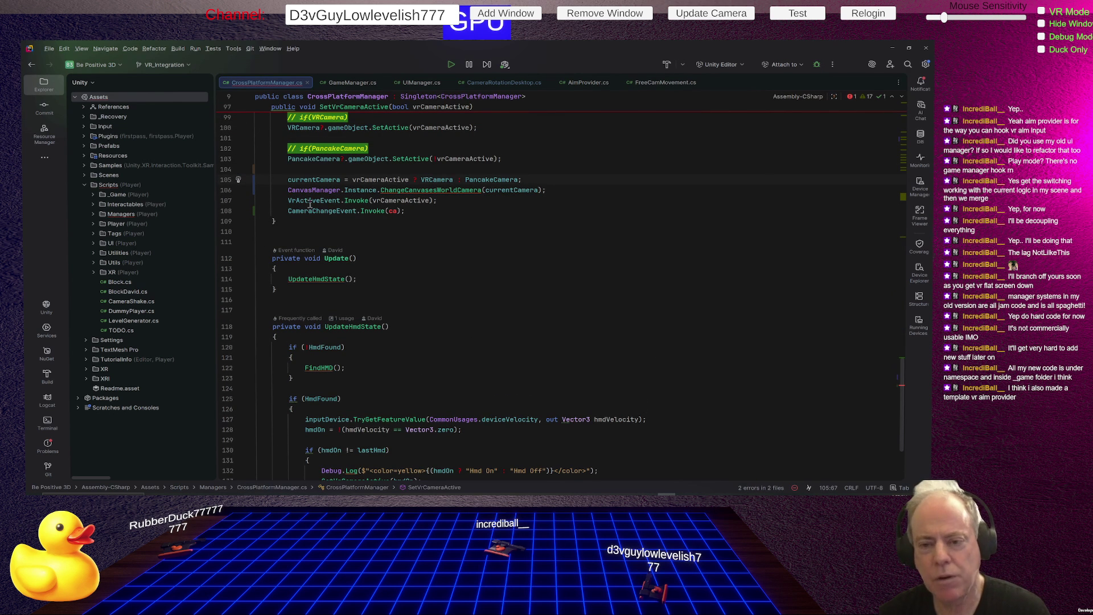
scroll(655, 240, "up", 3)
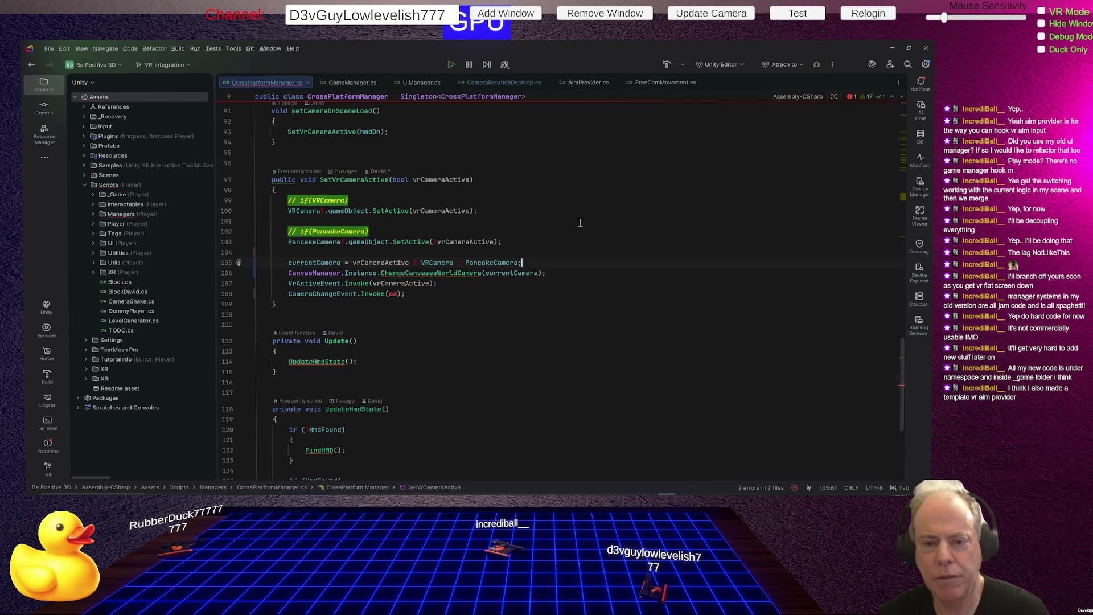
- Highlight the uses of SetVrCameraActive, currentCamera, vrCameraActive, PancakeCamera and CanvasManager
left_click(342, 179)
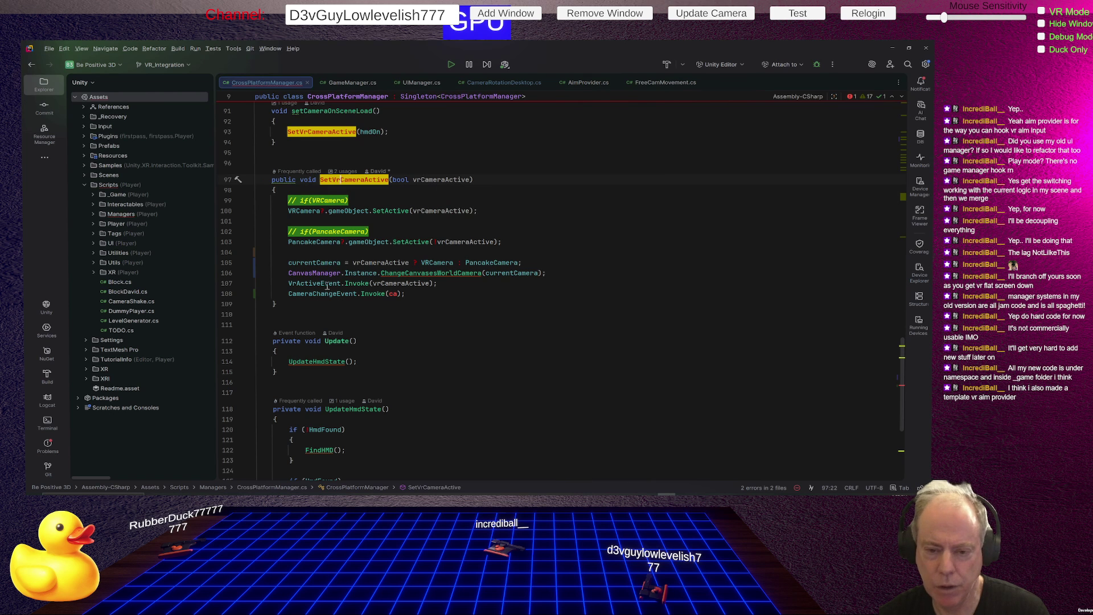
left_click(321, 262)
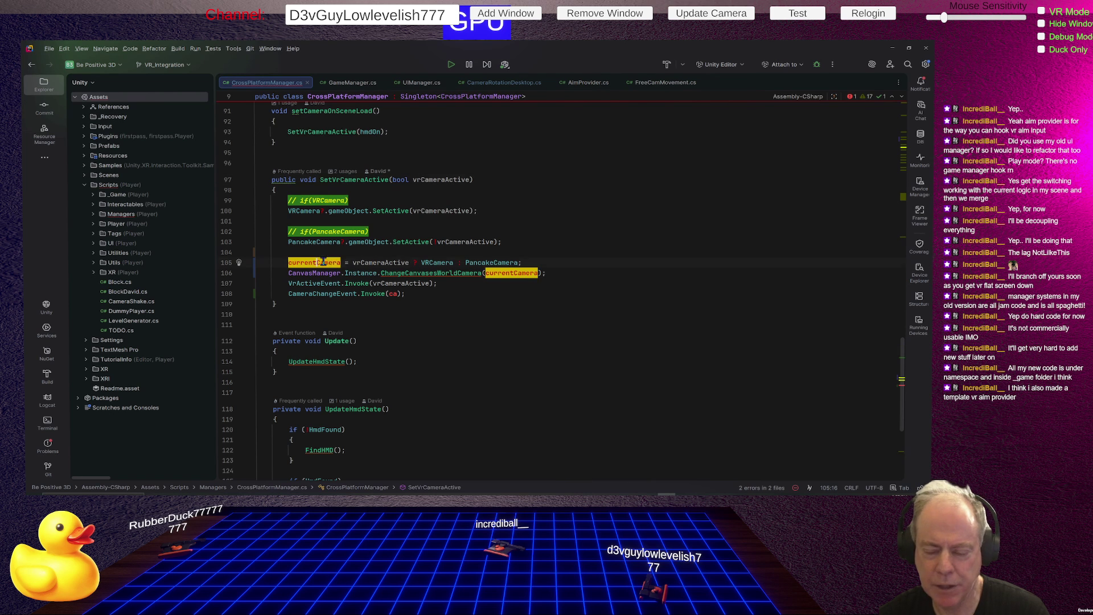
left_click(401, 262)
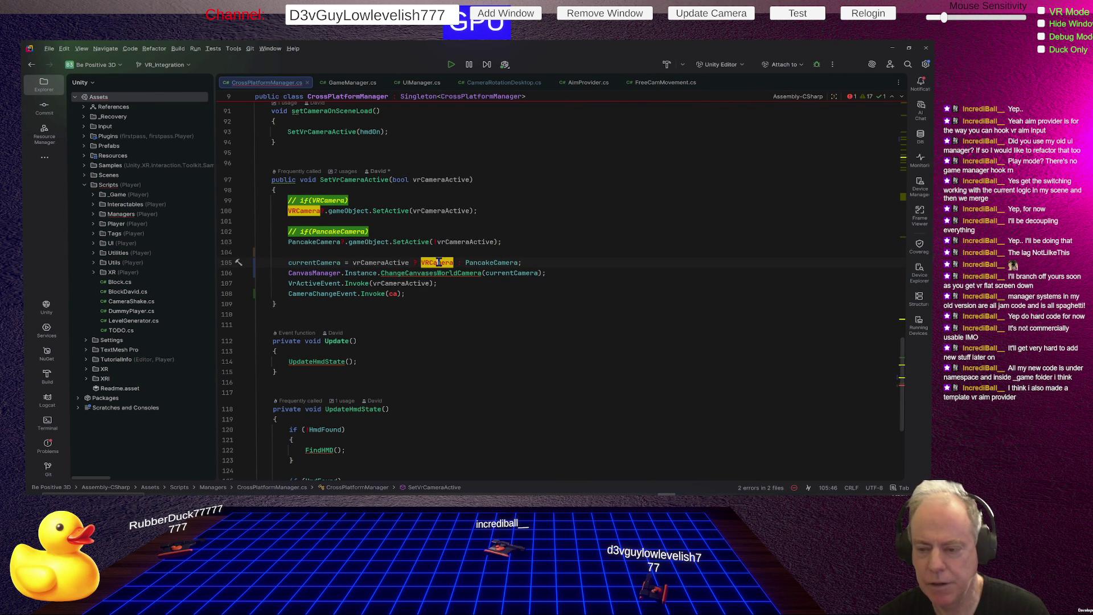
left_click(503, 262)
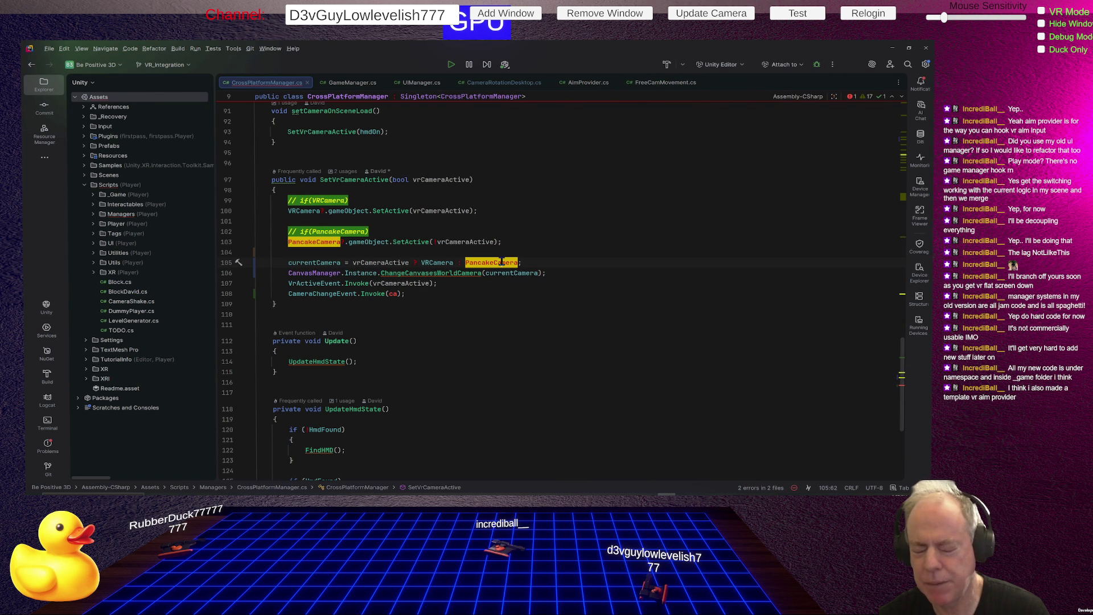
left_click(313, 273)
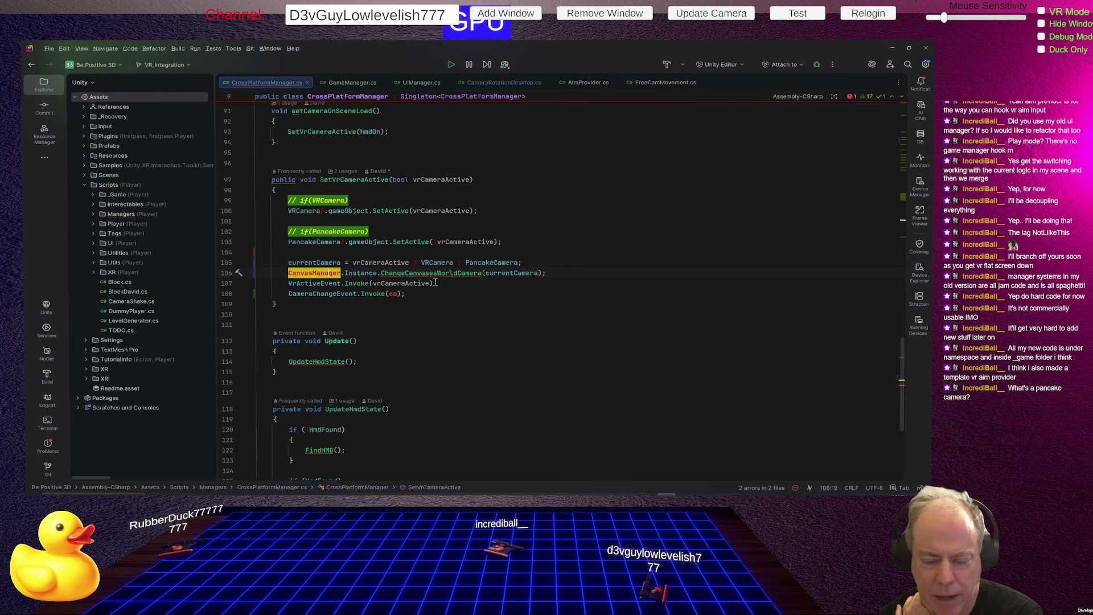
- Replace the ca argument in CameraChangeEvent.Invoke with currentCamera and return to Unity
double_click(393, 294)
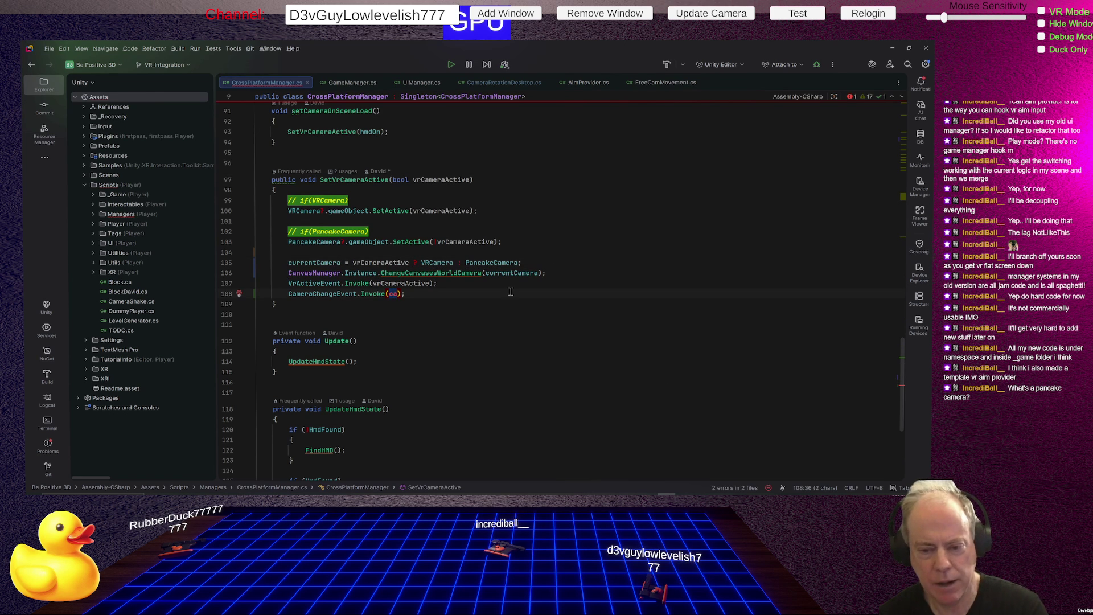
type("curr")
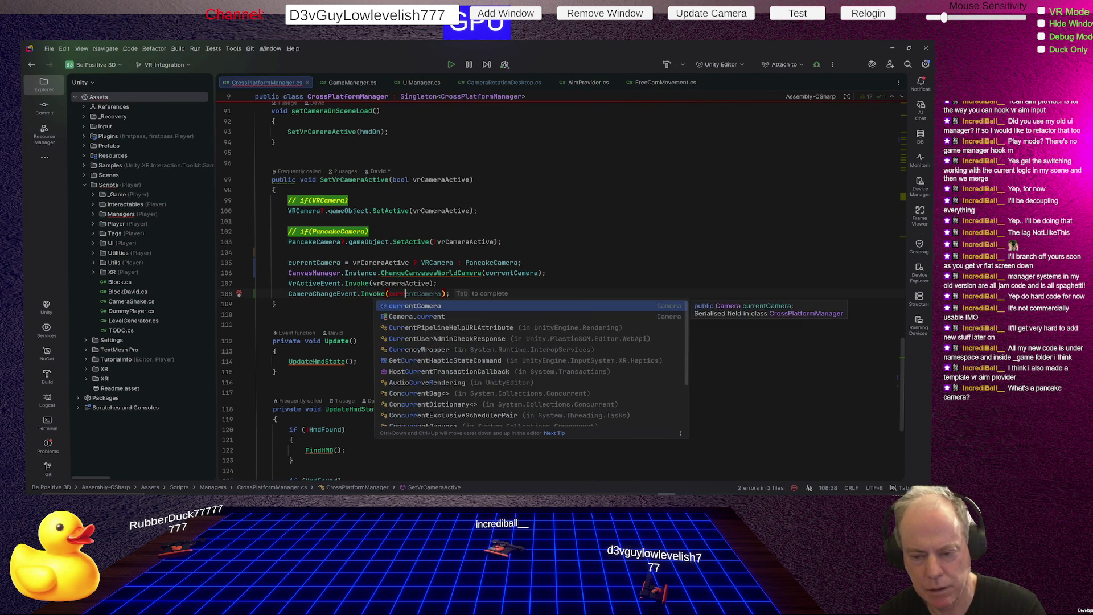
key("Tab")
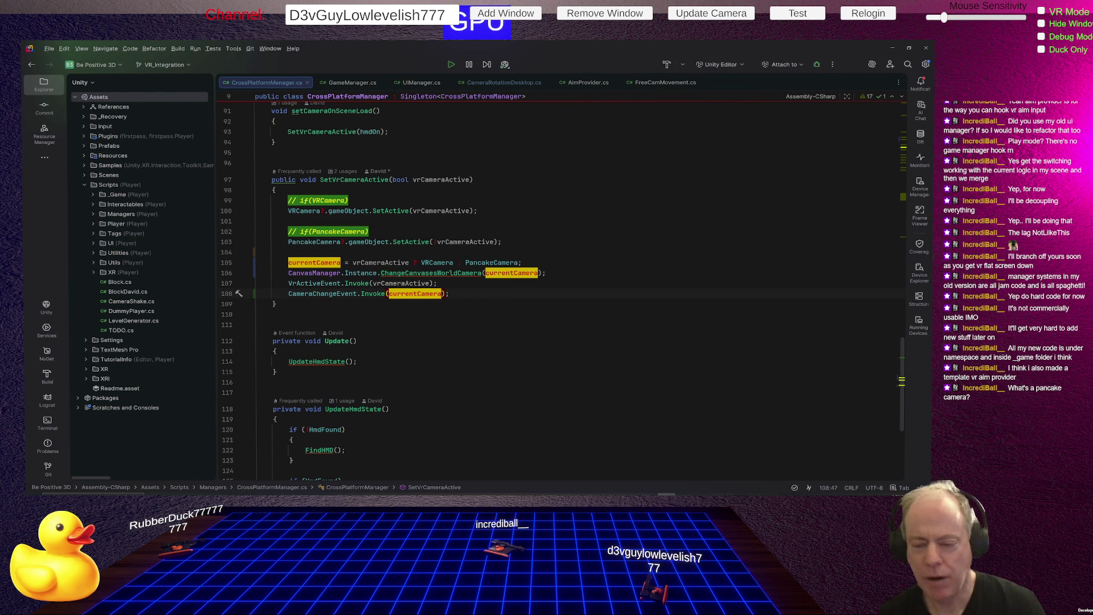
key("alt+Tab")
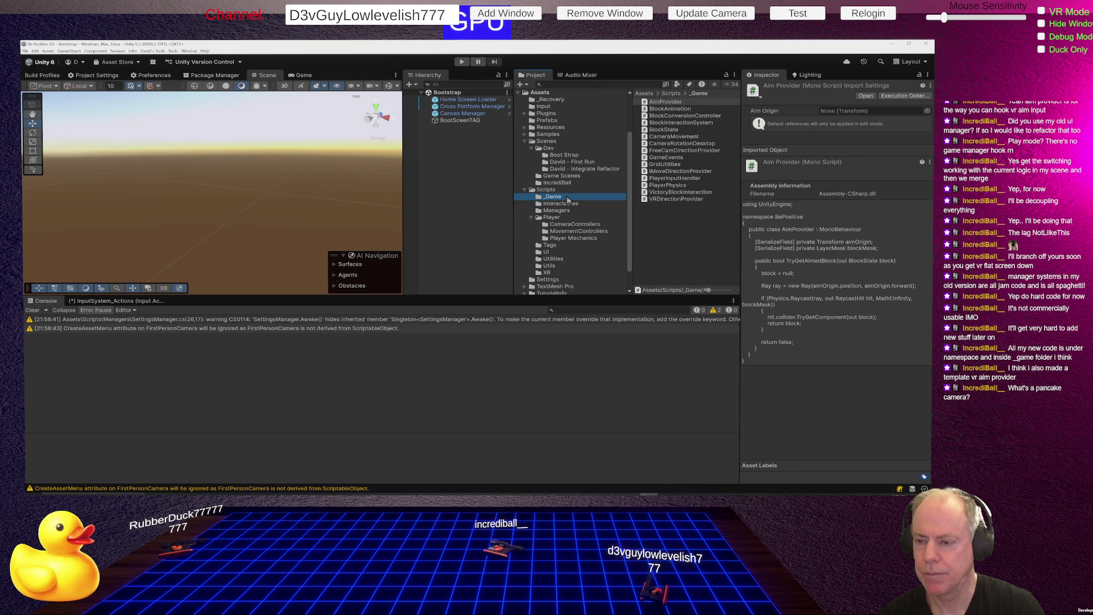
- Open Sandbox (Refactor) from the David - Integrate Refactor folder and select Pancake Camera
left_click(592, 169)
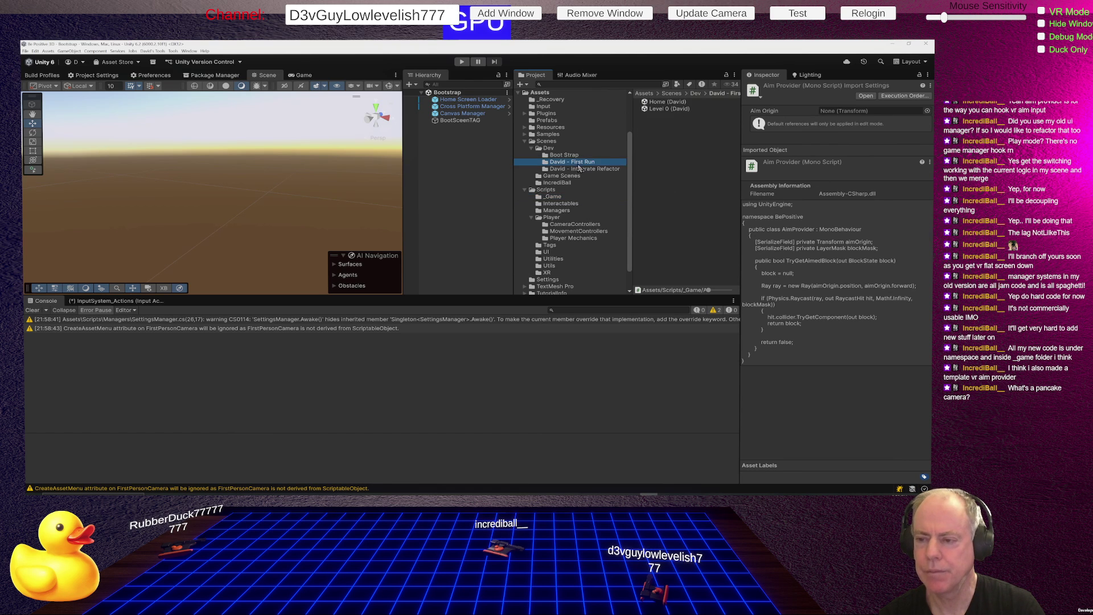
double_click(662, 109)
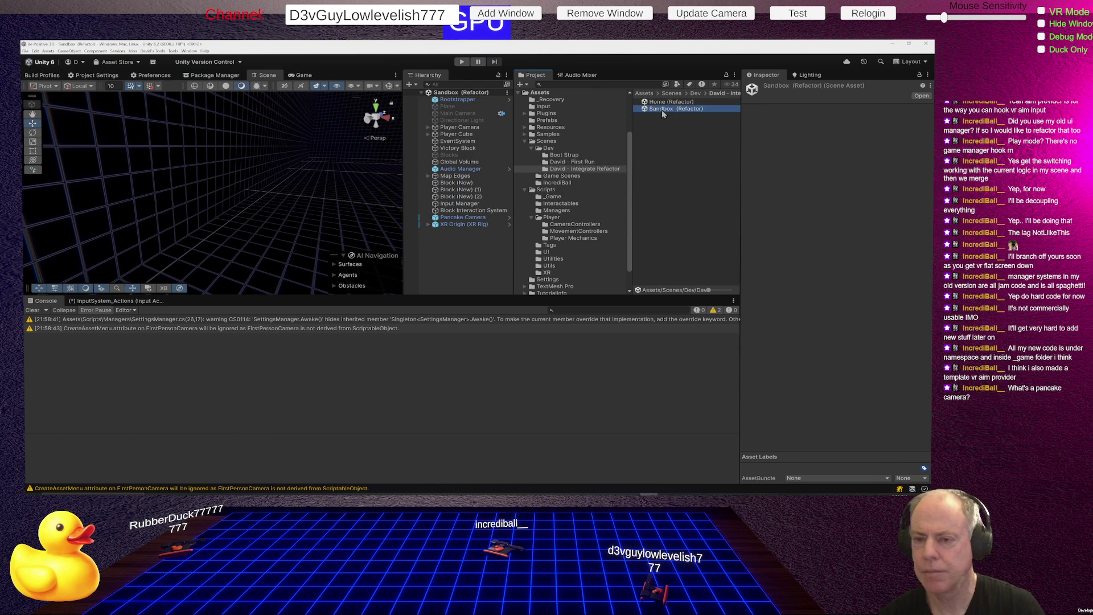
left_click(467, 219)
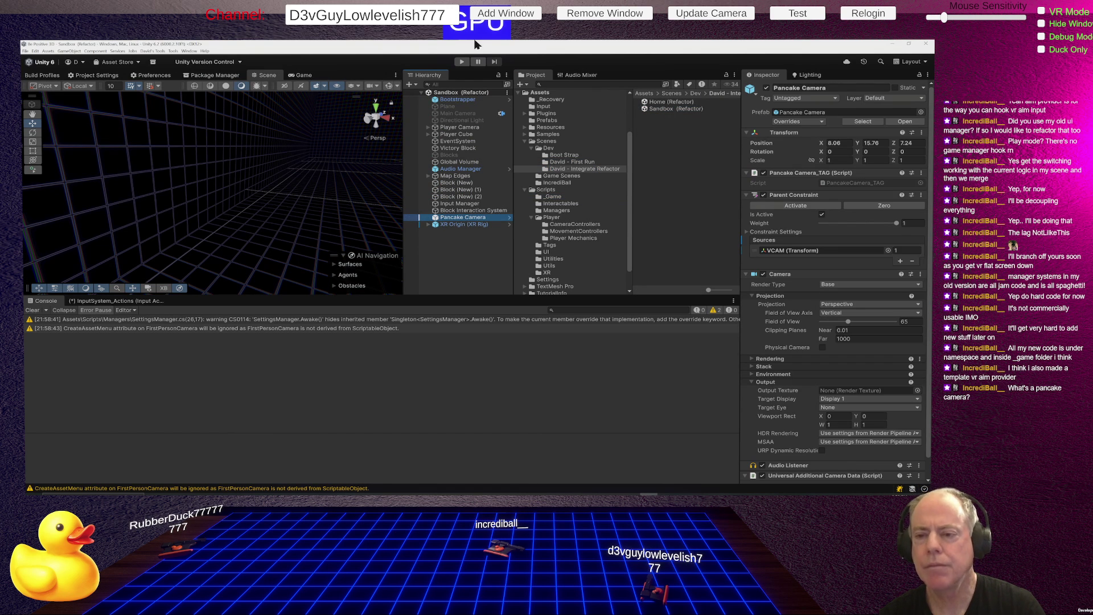
- Collapse Main Camera's Projection and Output foldouts, then view Pancake Camera and XR Origin (XR Rig)
left_click(461, 115)
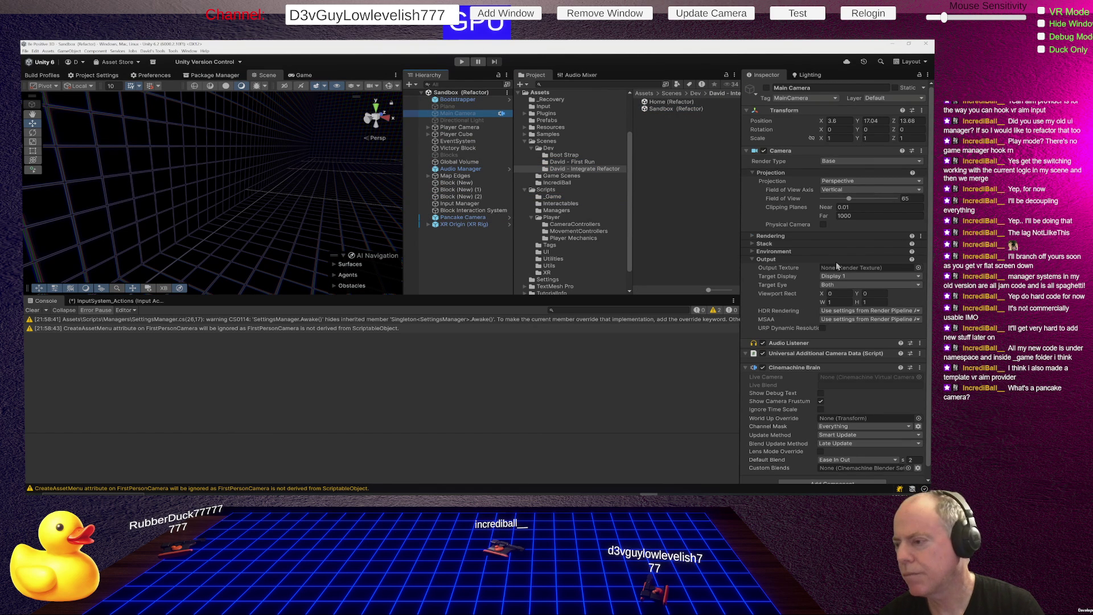
left_click(754, 174)
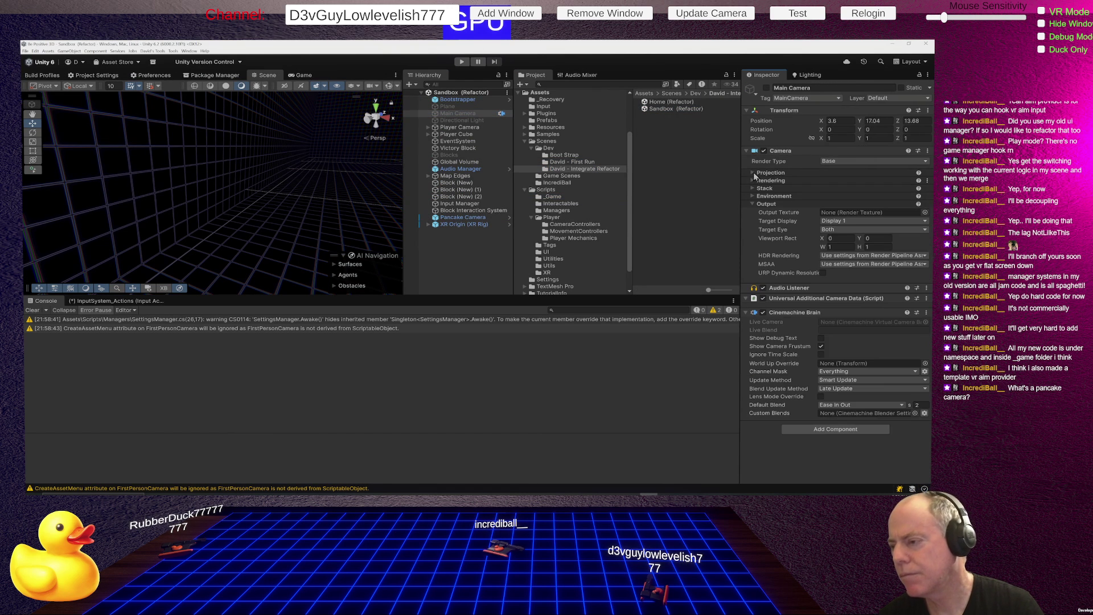
left_click(753, 204)
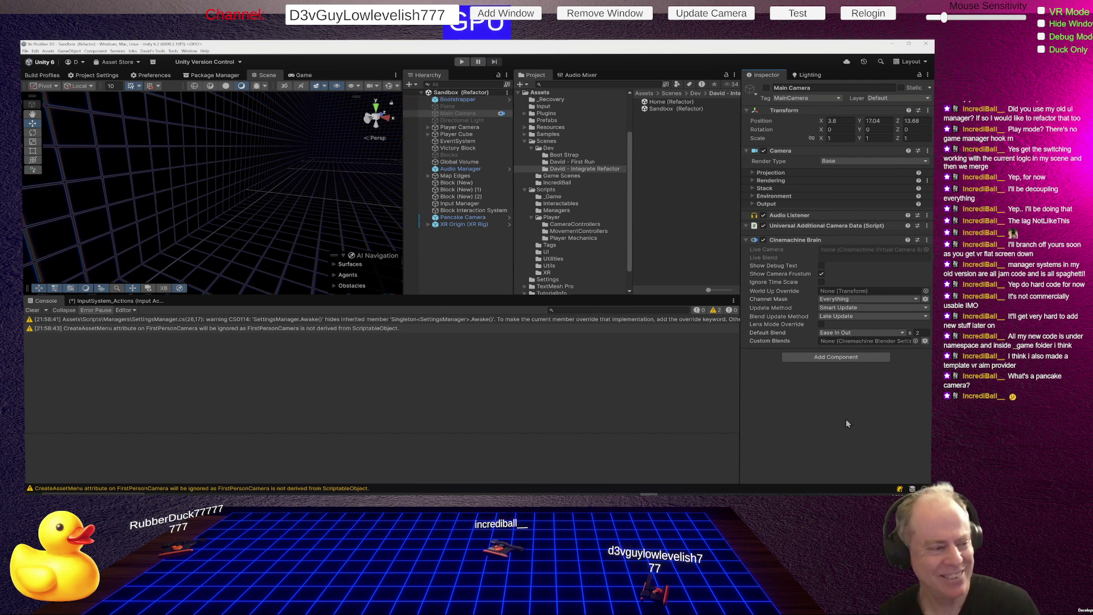
left_click(454, 218)
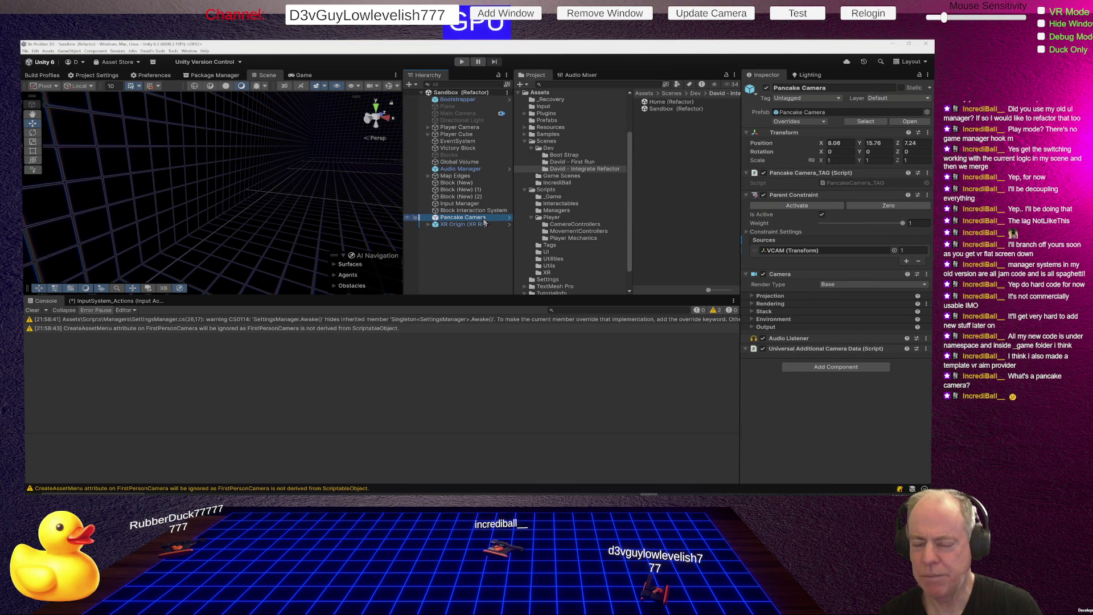
left_click(476, 226)
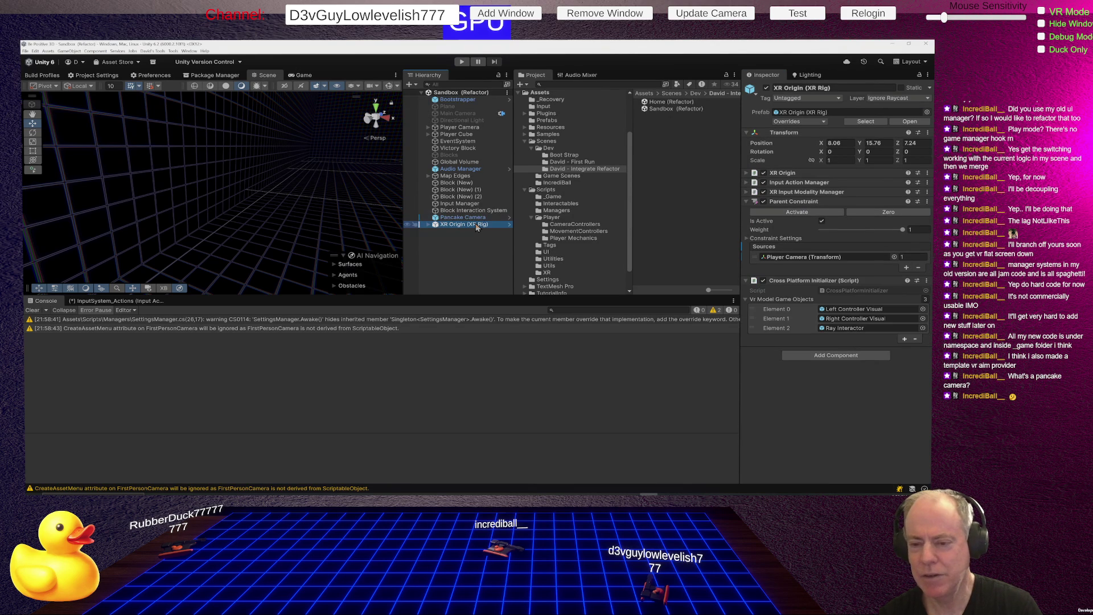
- Expand XR Origin and Camera Offset, view Main XR Camera, then select Right Controller's Ray Interactor
left_click(435, 225)
left_click(442, 231)
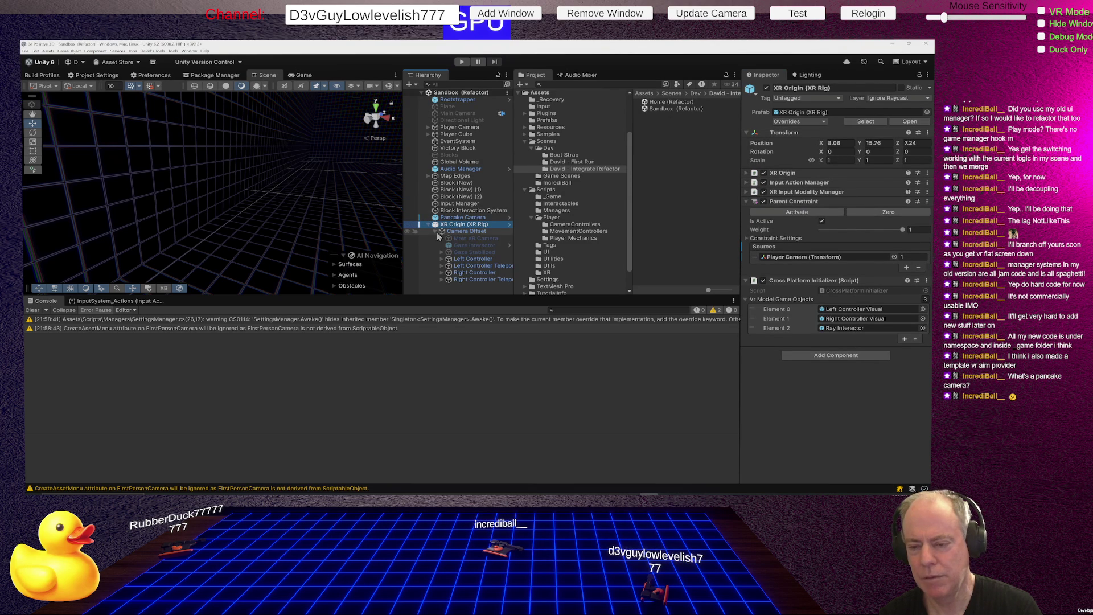
left_click(476, 238)
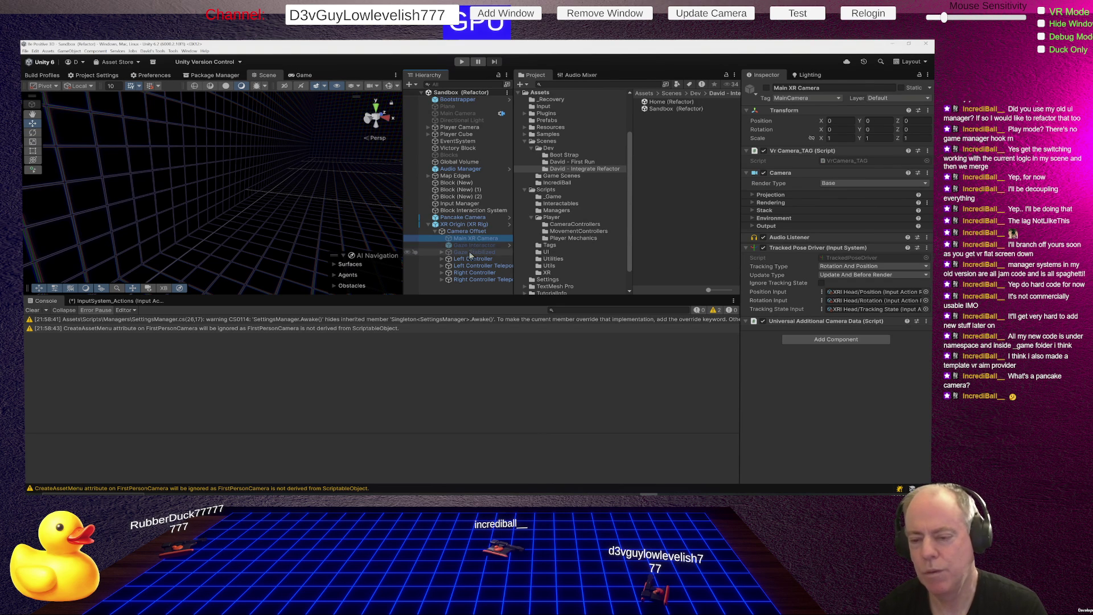
left_click(471, 275)
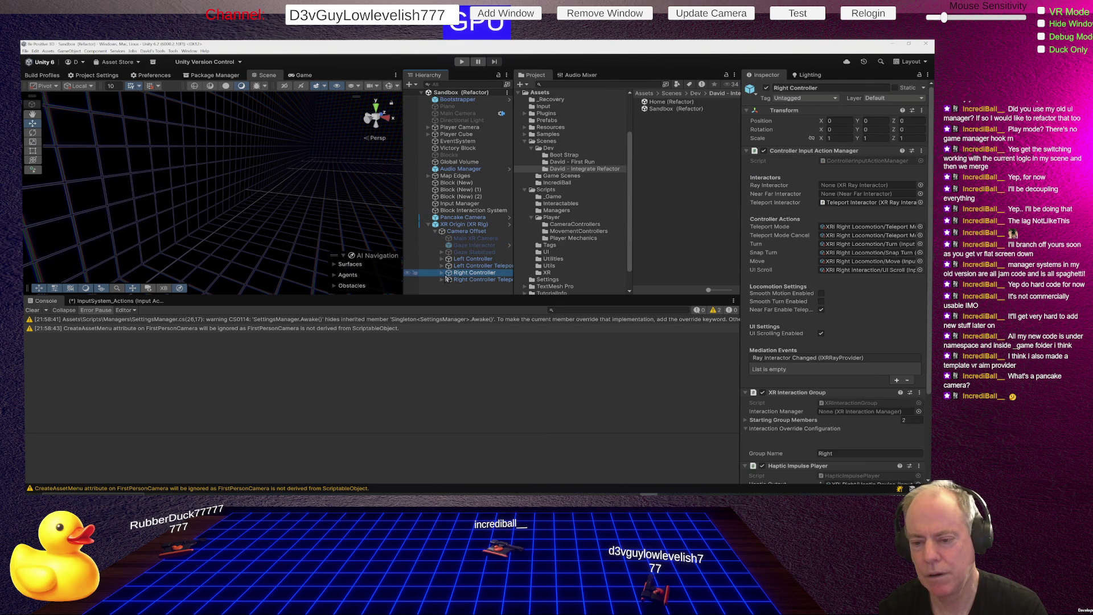
left_click(442, 272)
scroll(464, 239, "down", 1)
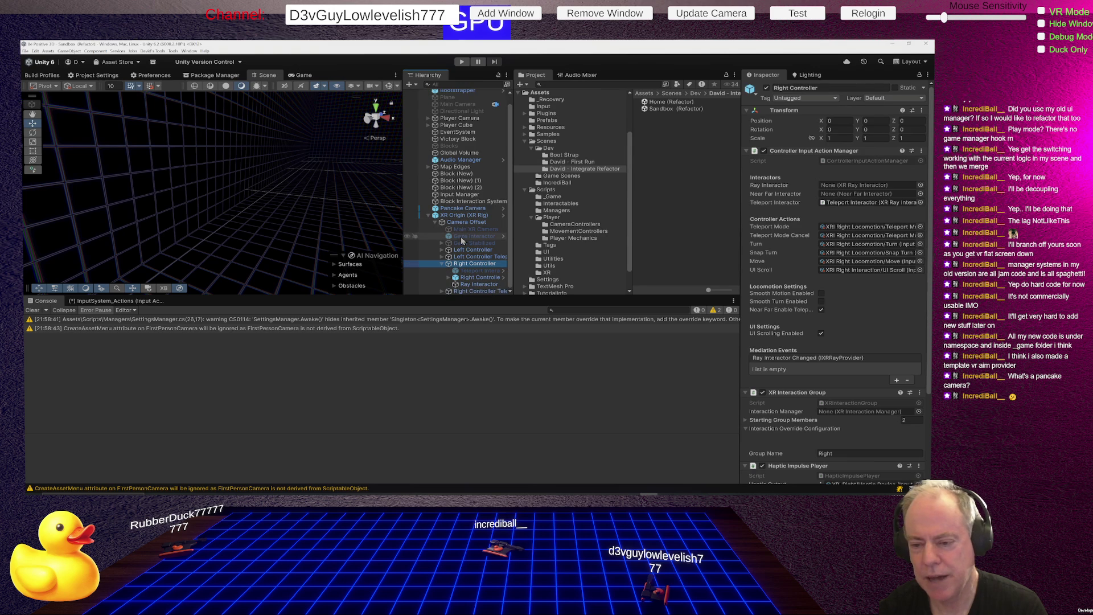
left_click(480, 284)
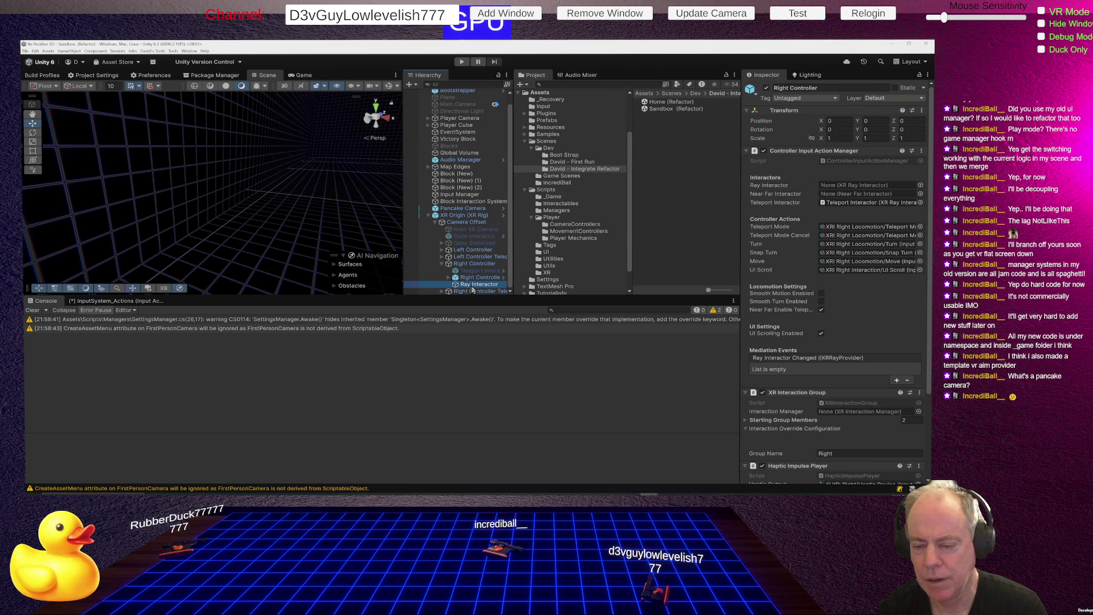
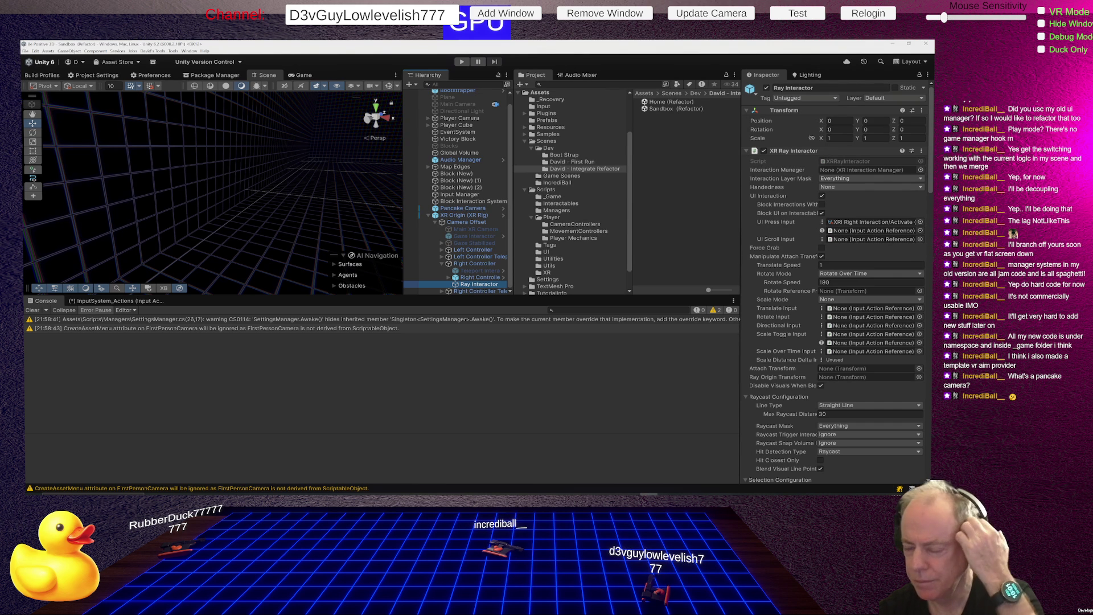
- Add an empty child named 'VR Aim' under Right Controller and select it
right_click(476, 263)
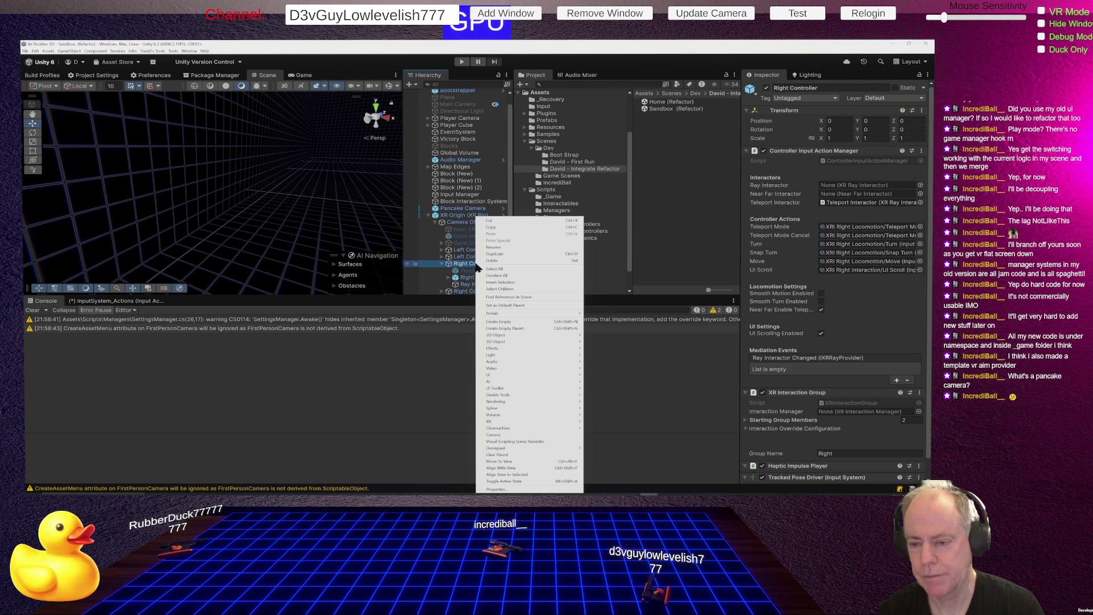
left_click(509, 322)
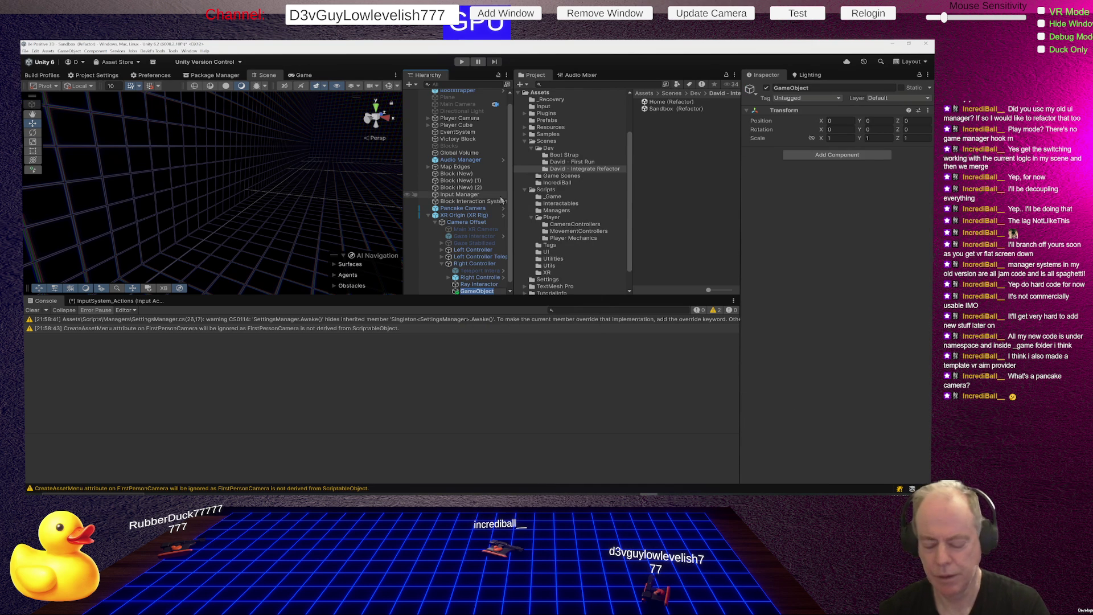
type("VR Aim")
key("Return")
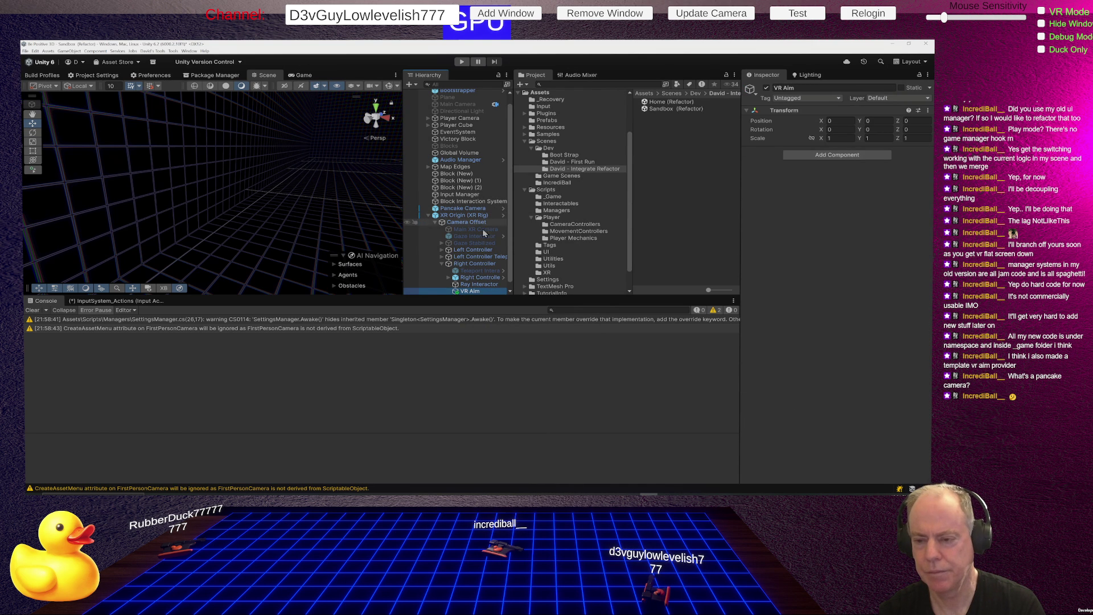
scroll(484, 273, "down", 1)
left_click(484, 284)
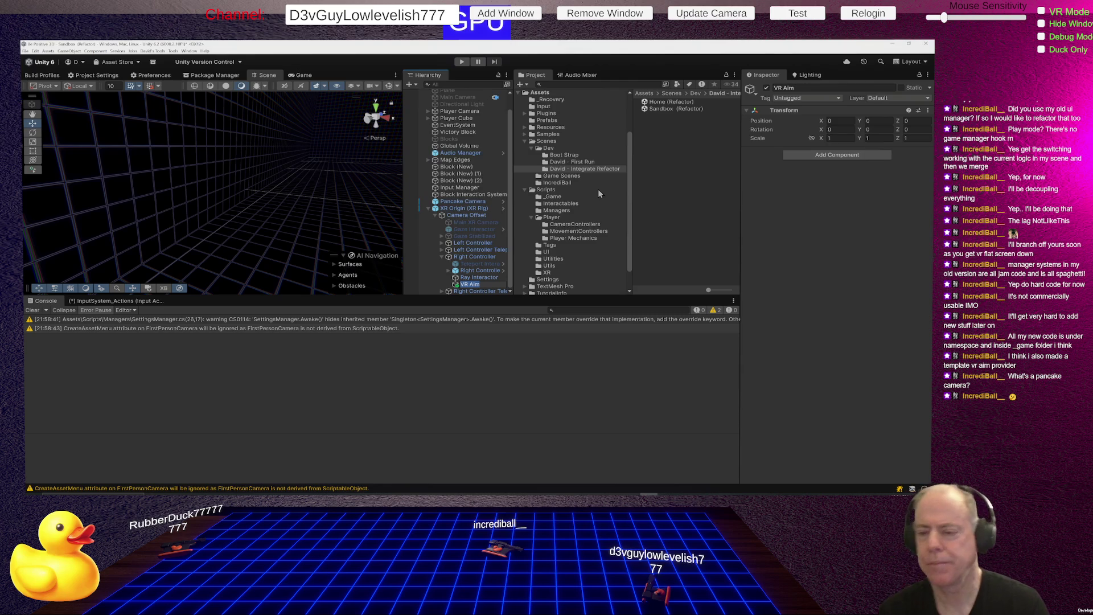
- In Assets/Scripts/Tags, create a new MonoBehaviour script and name it VrAim_TAG
left_click(549, 246)
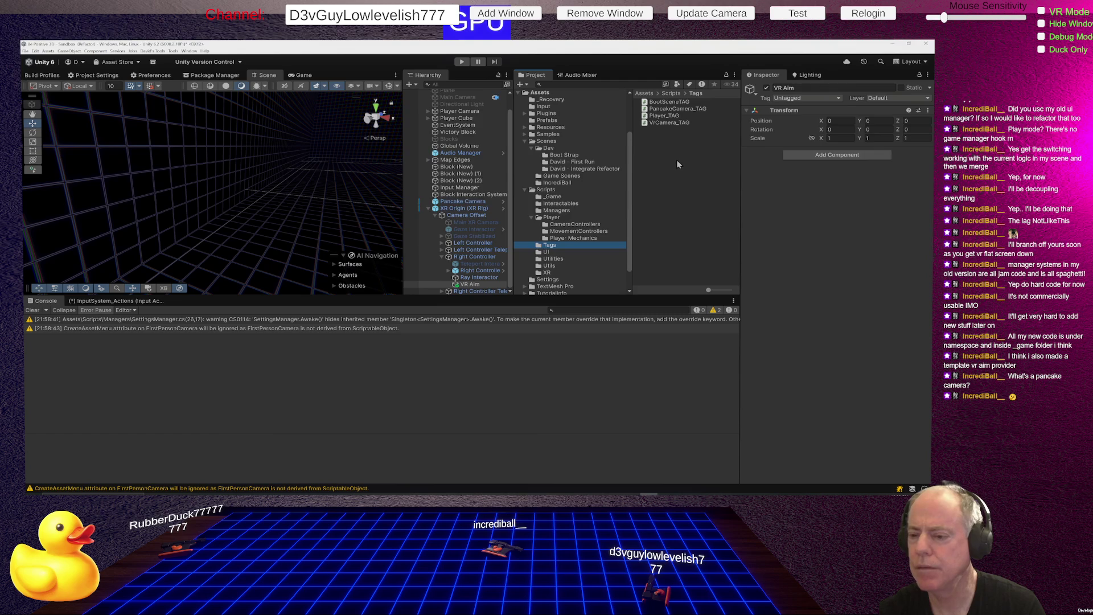
right_click(662, 141)
mouse_move(675, 147)
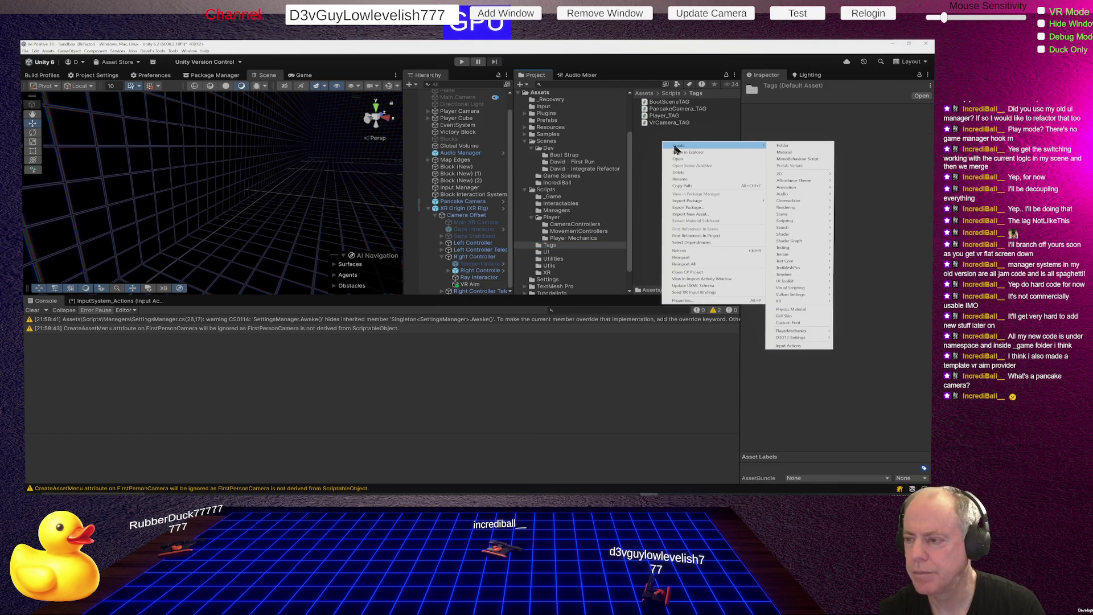
left_click(809, 159)
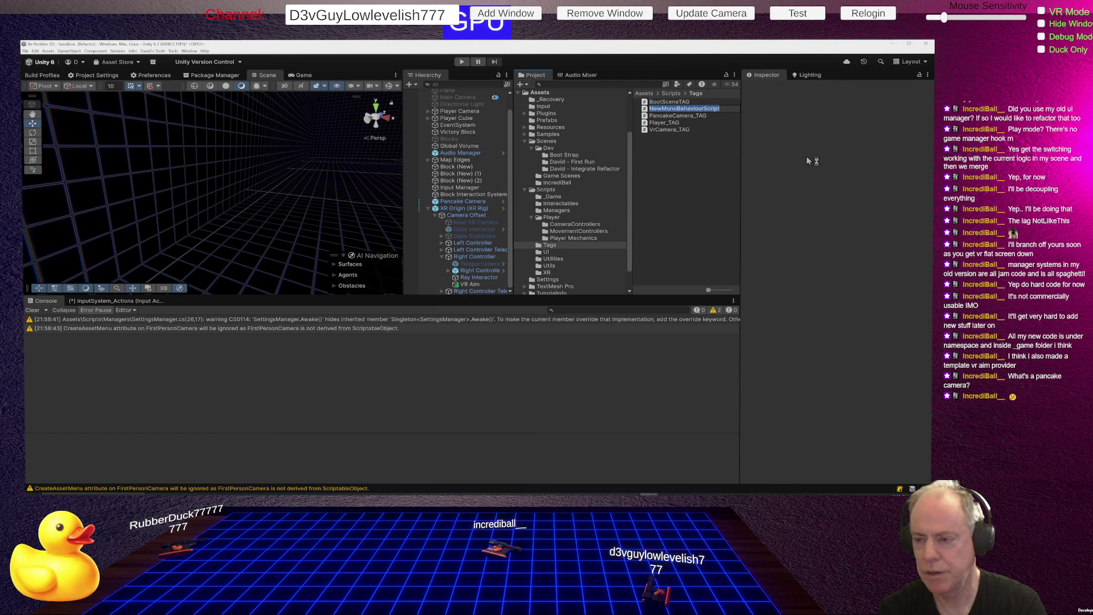
type("VrAim_")
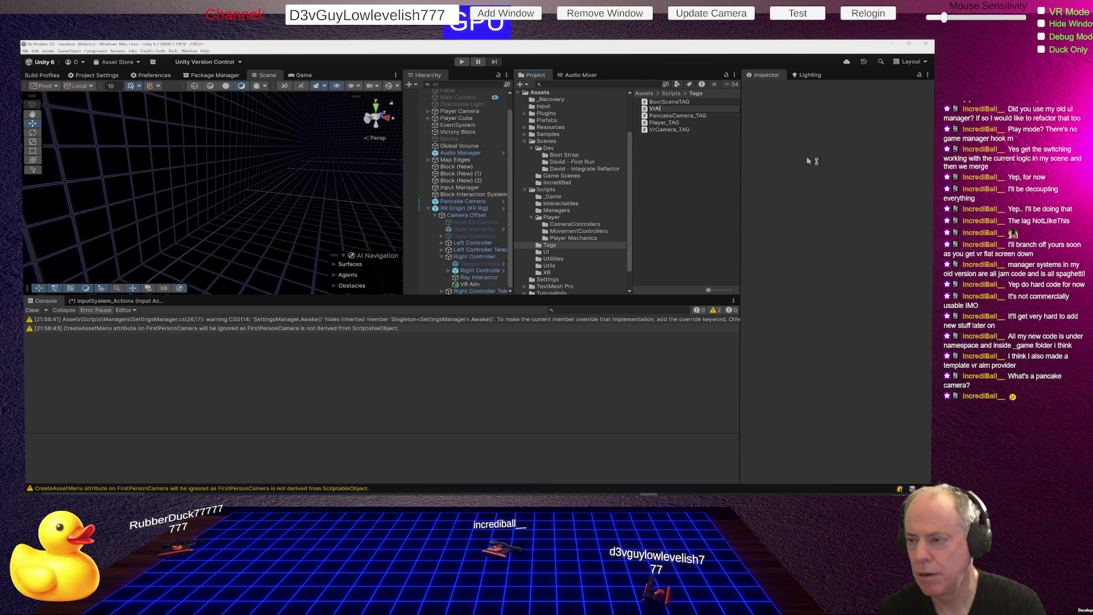
type("TAG")
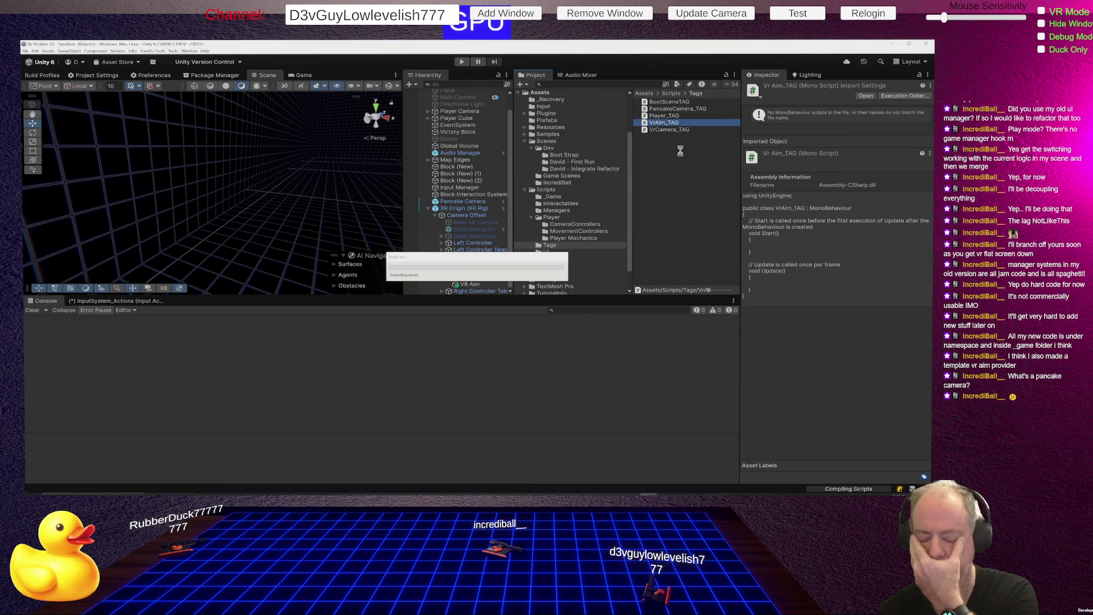
- Open VrAim_TAG in Rider, delete the template Start and Update methods, and return to Unity
double_click(666, 123)
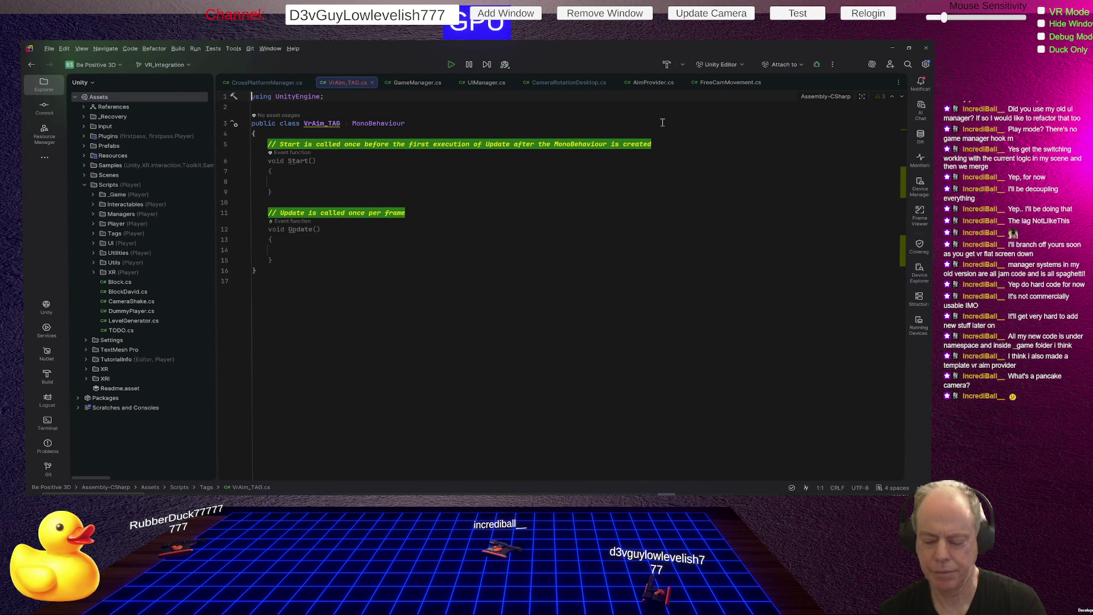
key("Down")
key("Down")
key("Down")
key("shift+Down")
key("shift+Down")
key("shift+Down")
key("shift+Down")
key("shift+Down")
key("Delete")
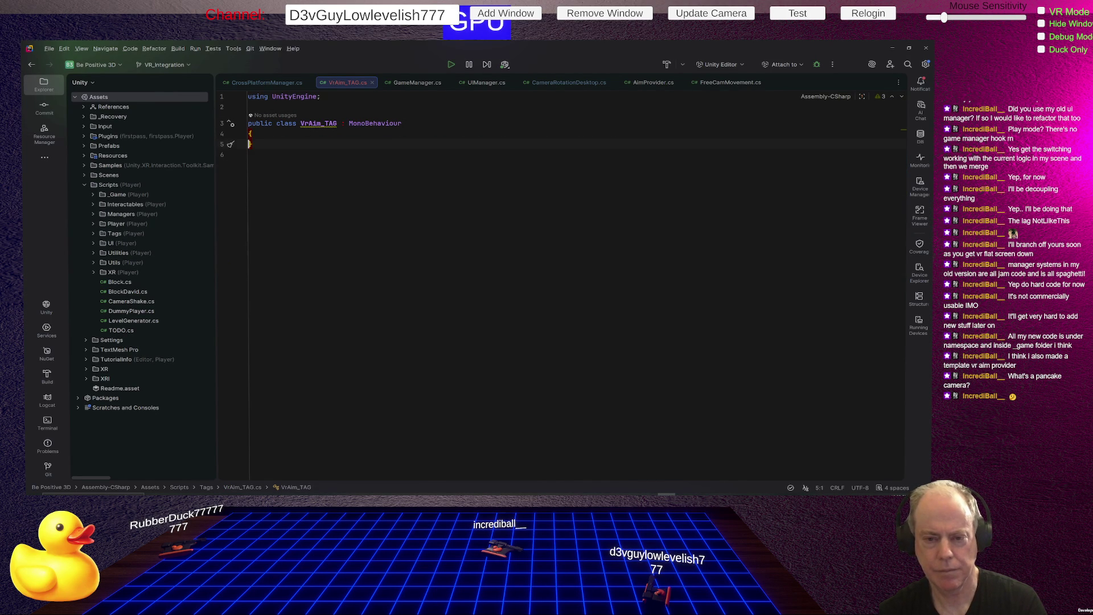
key("alt+Tab")
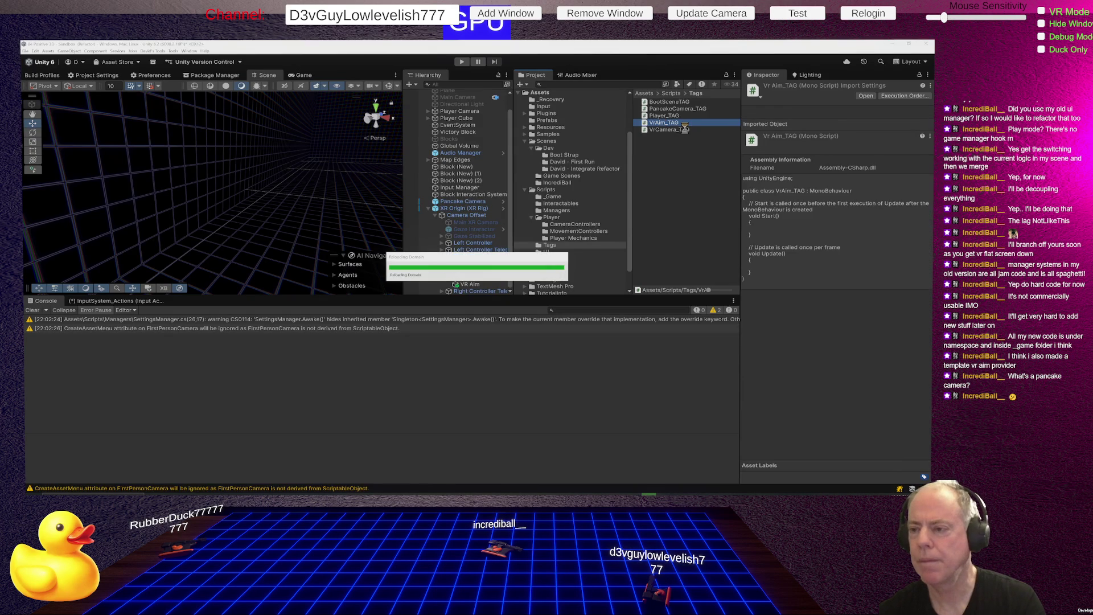
key("alt+Tab")
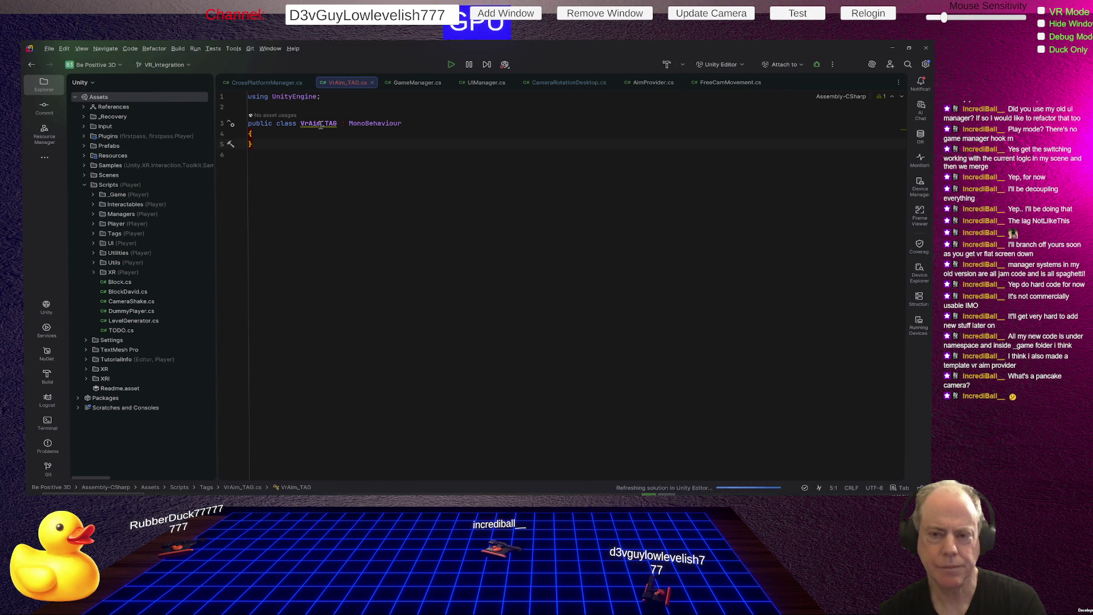
mouse_move(320, 123)
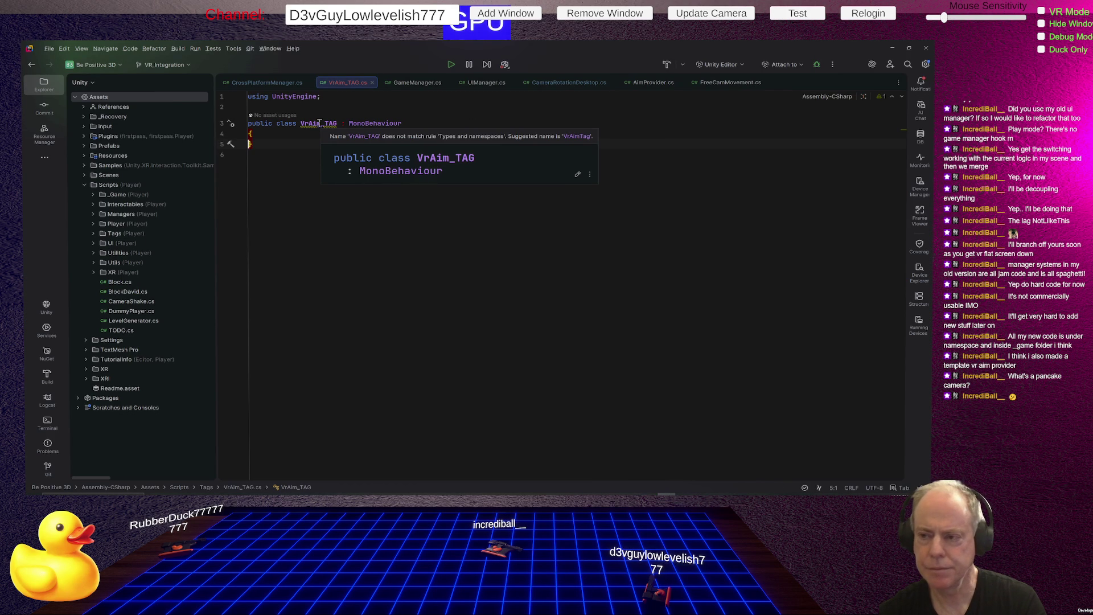
key("alt+Tab")
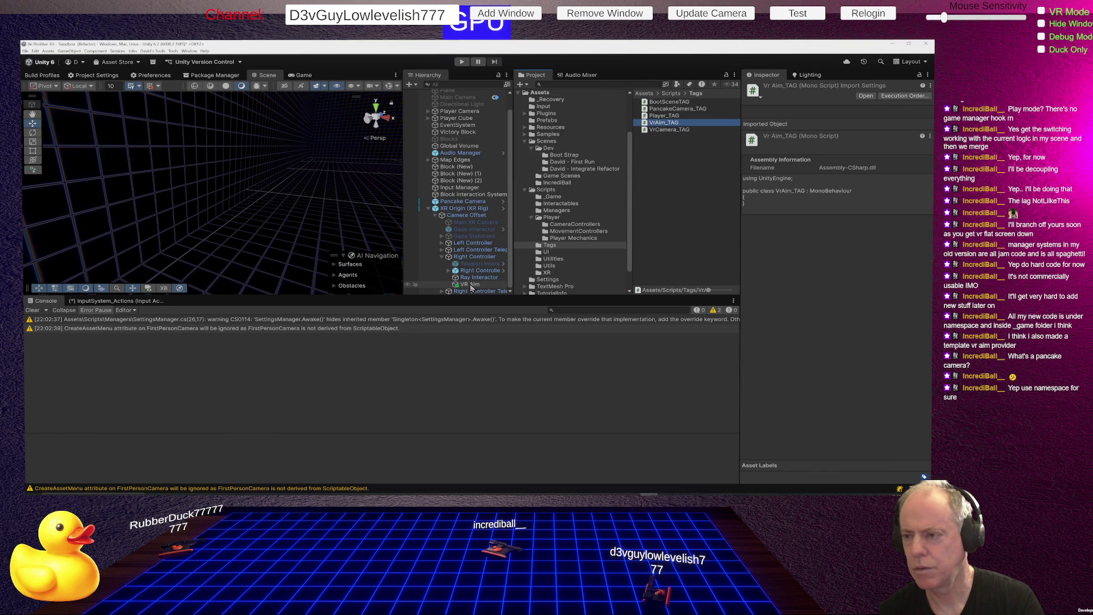
- Insert a 'namespace BePositive' block above the VrAim_TAG class
double_click(667, 126)
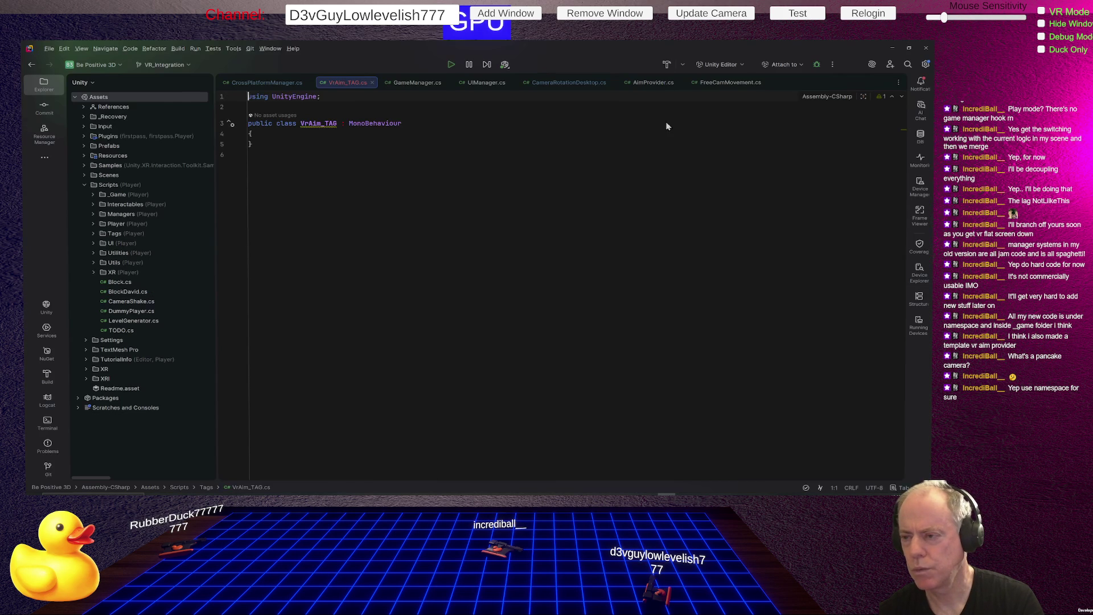
left_click(475, 110)
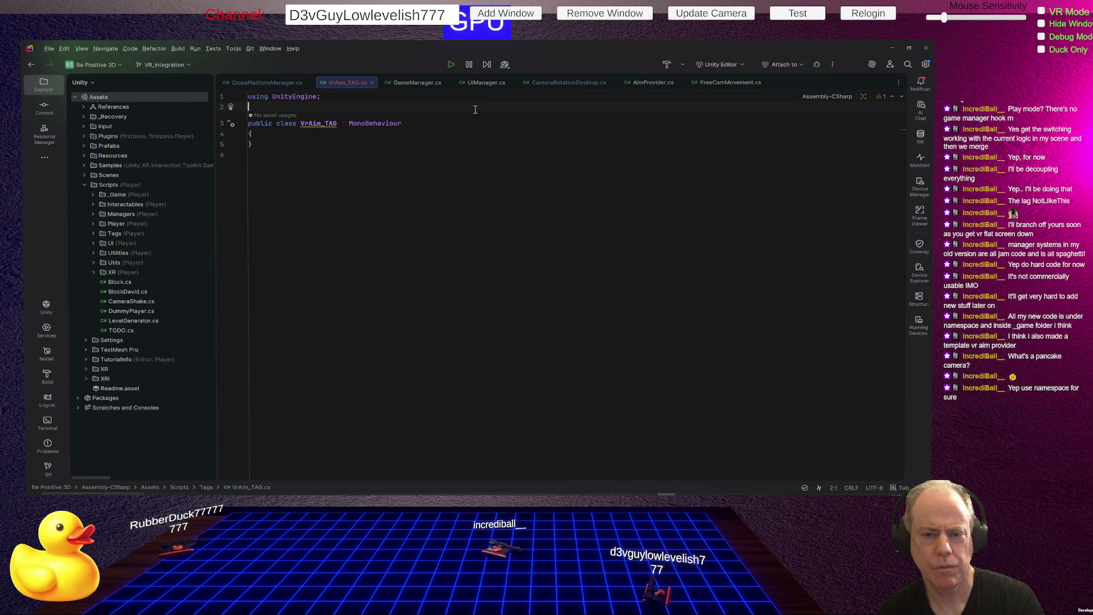
key("Return")
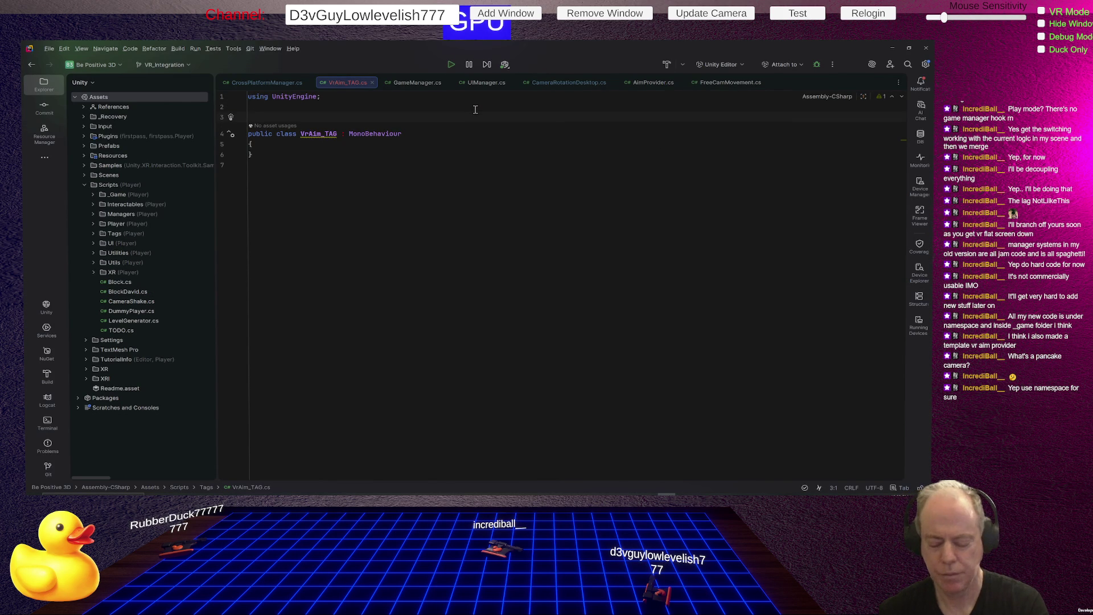
type("na")
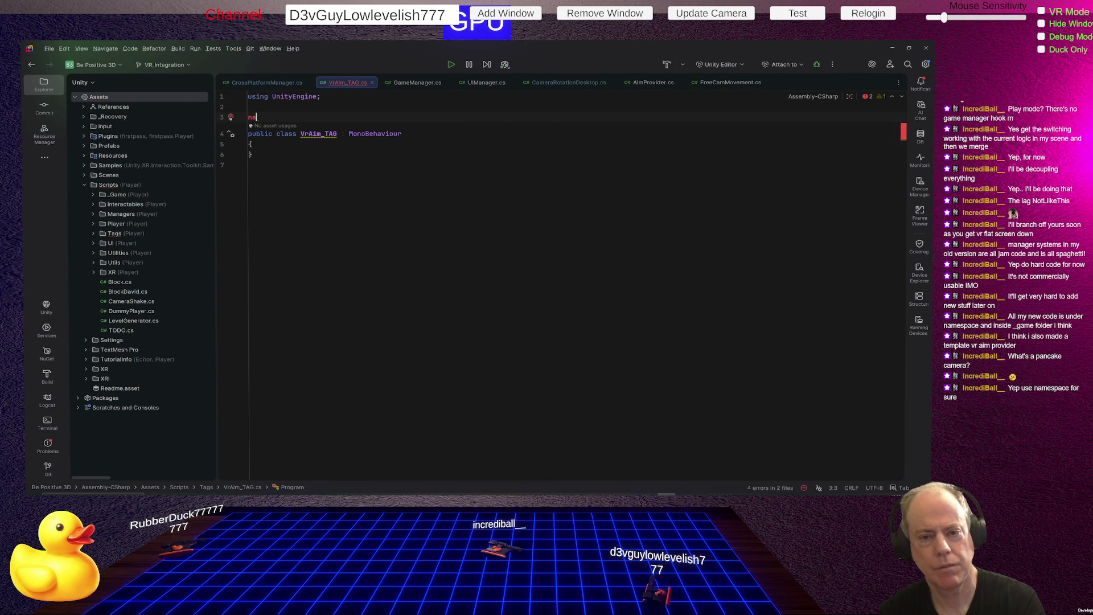
type("mespace")
key("Return")
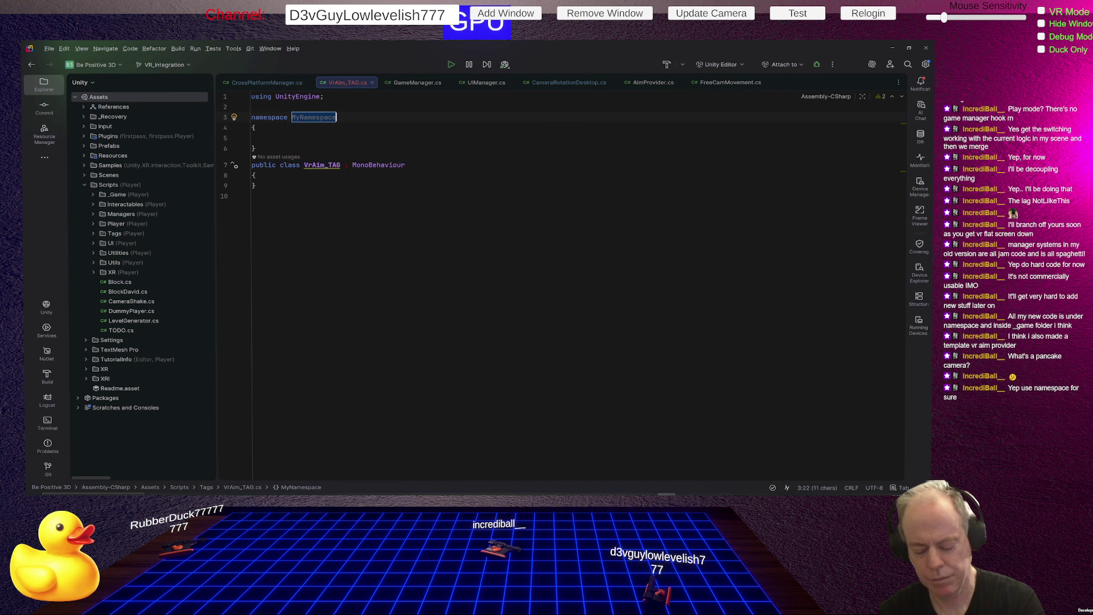
type("Be")
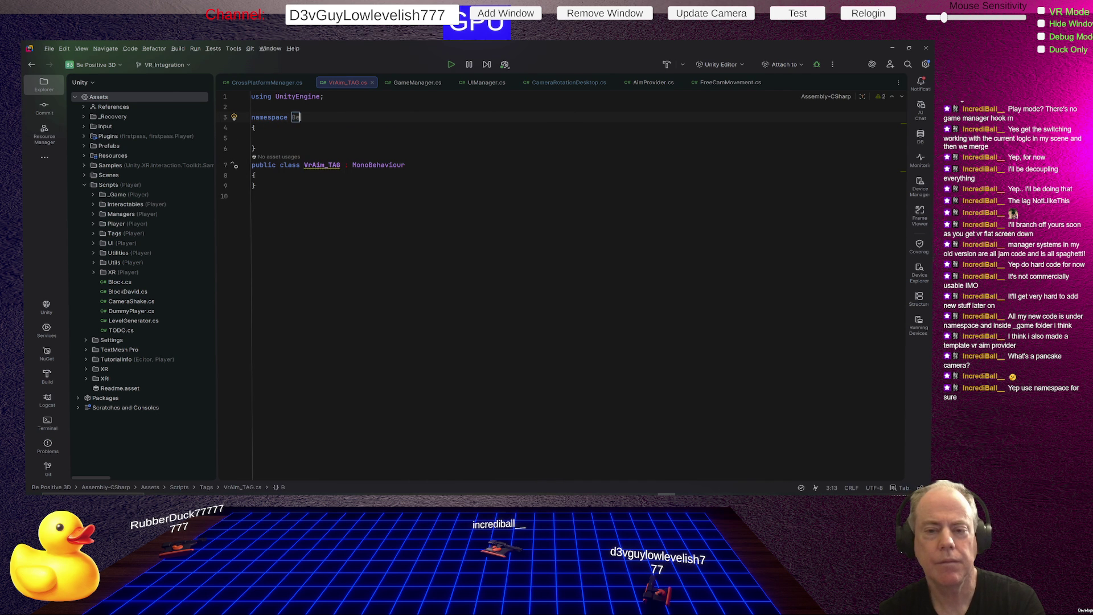
type("Positive")
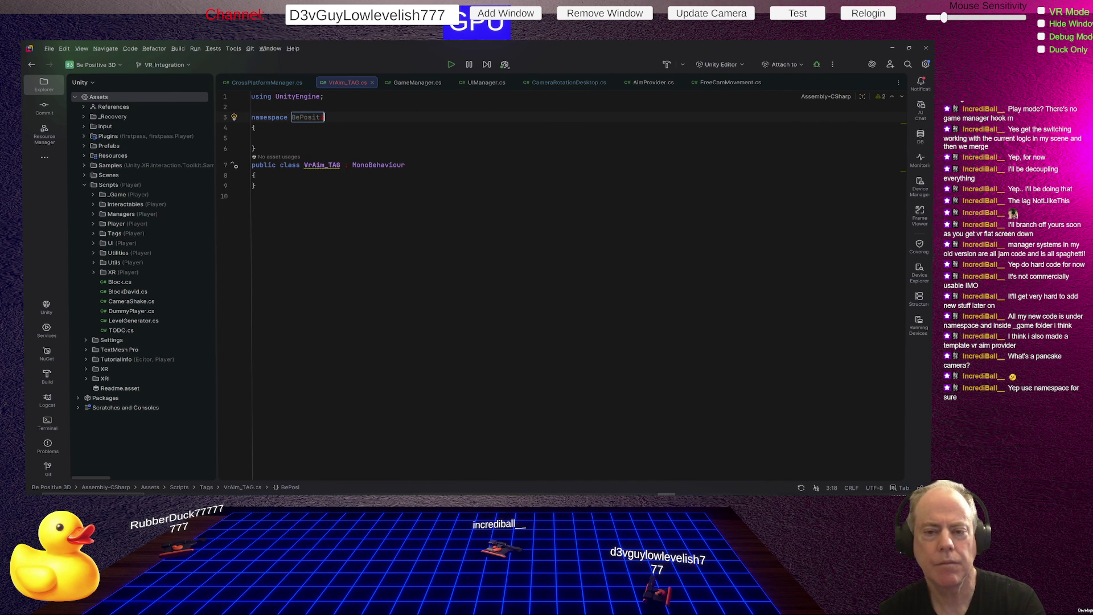
left_click(267, 137)
key("BackSpace")
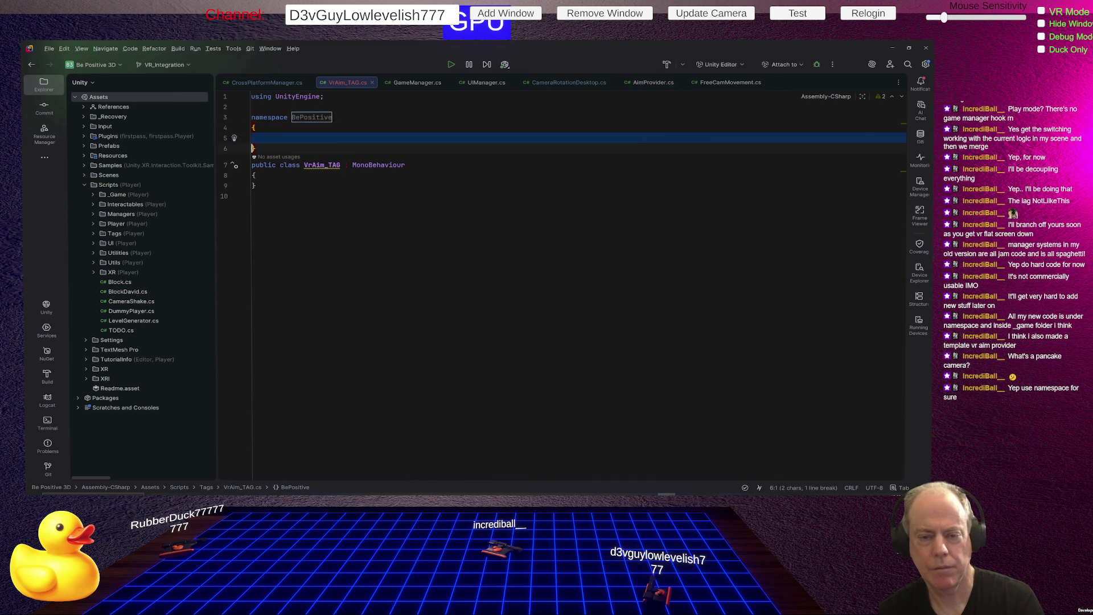
- Move the VrAim_TAG class inside the BePositive namespace braces and reformat its indentation
left_click(249, 164)
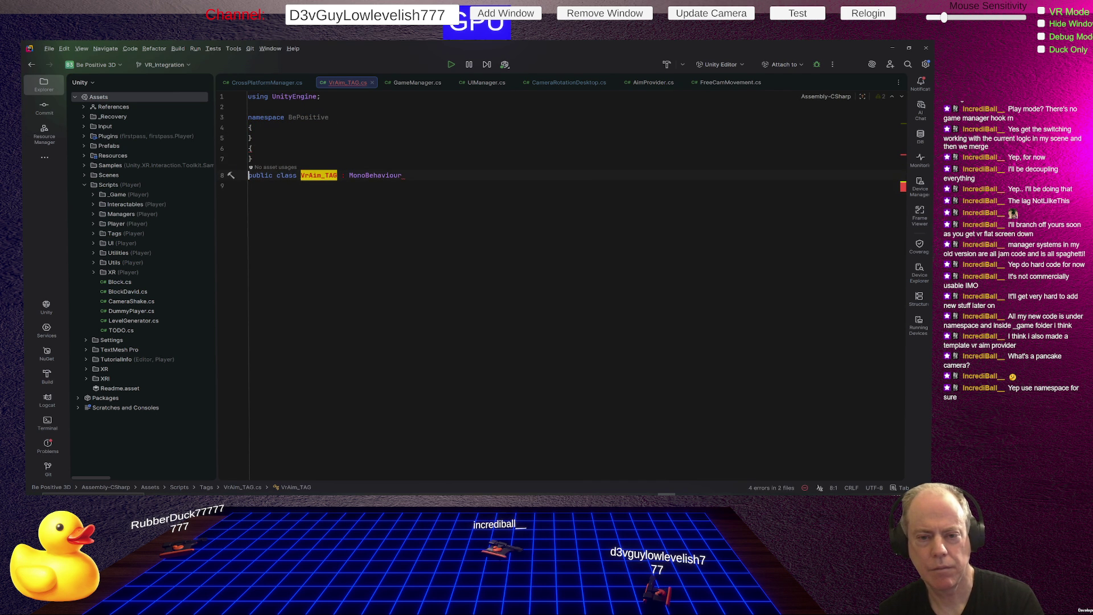
key("shift+Down")
key("shift+Down")
key("shift+Down")
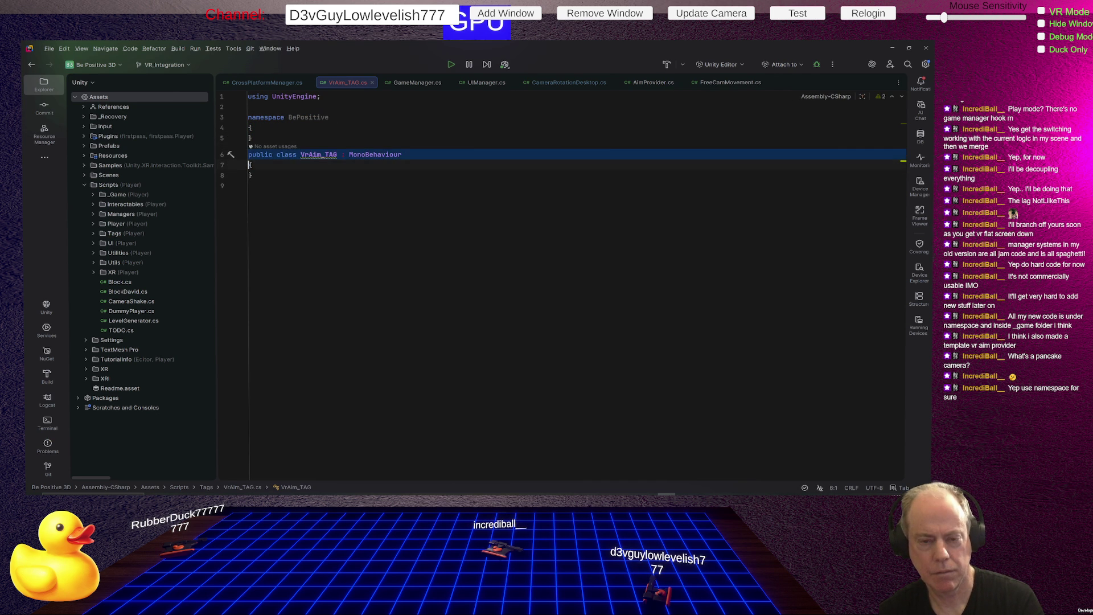
key("alt+shift+Up")
key("alt+shift+Up")
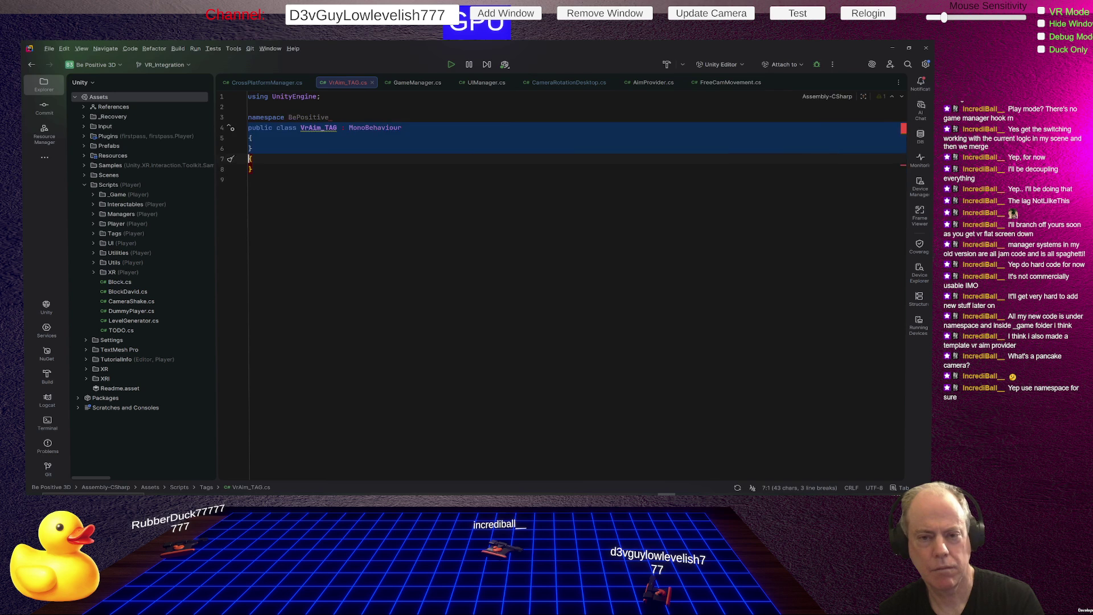
key("alt+shift+Down")
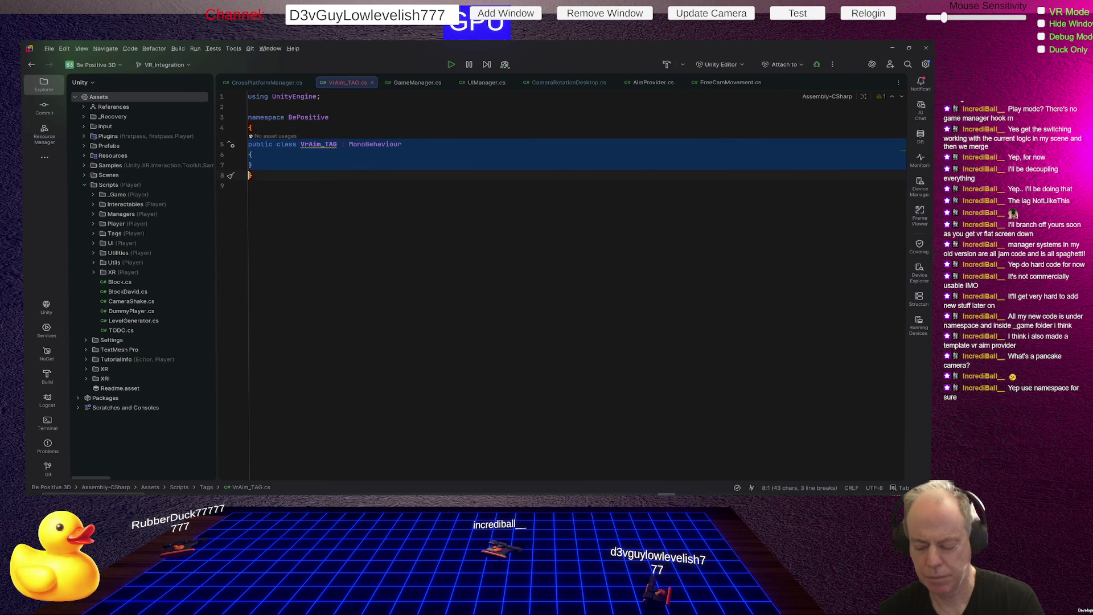
key("End")
key("ctrl+alt+l")
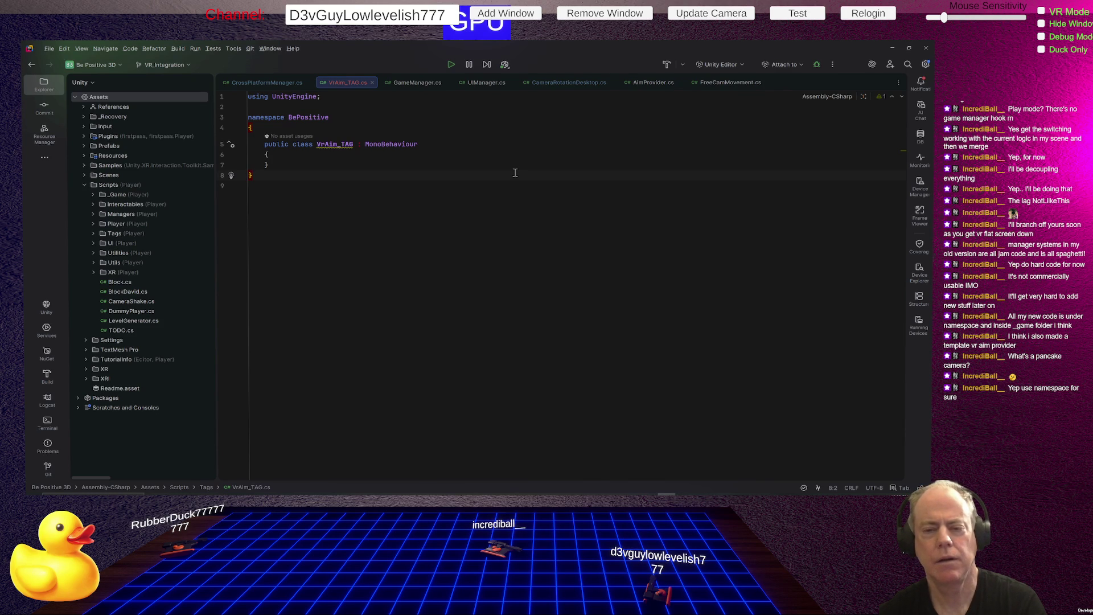
key("alt+Tab")
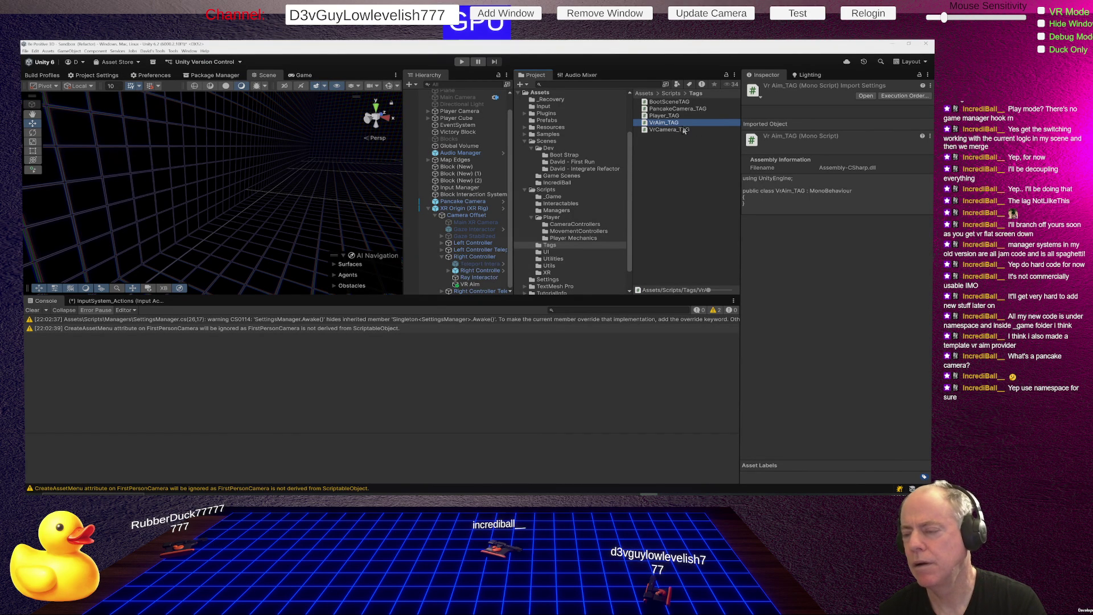
- Duplicate the VrAim_TAG script in the Tags folder with Ctrl+D
double_click(664, 123)
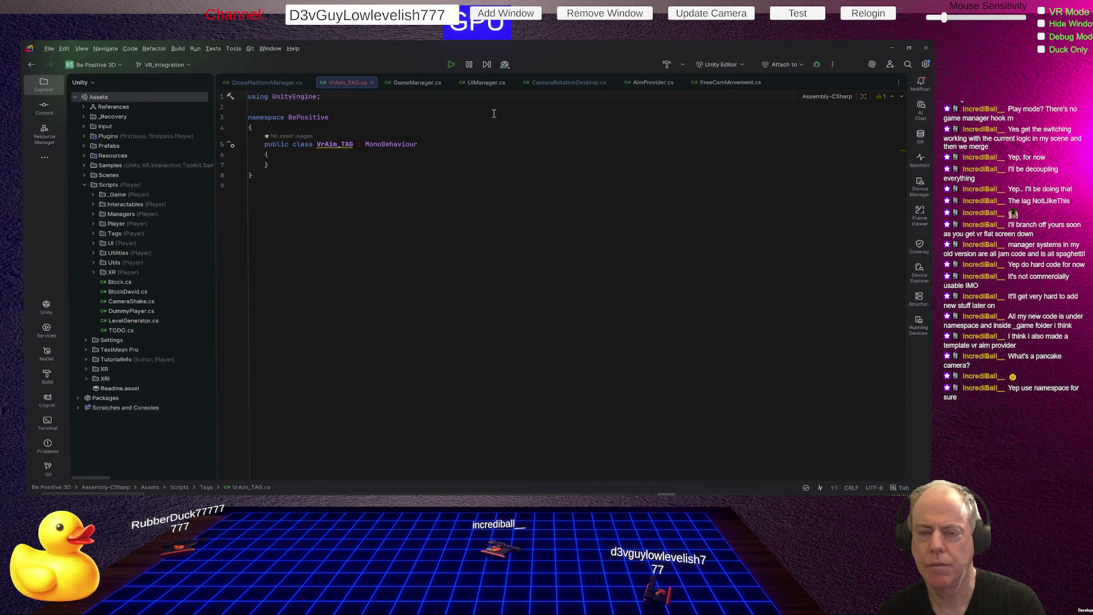
key("alt+Tab")
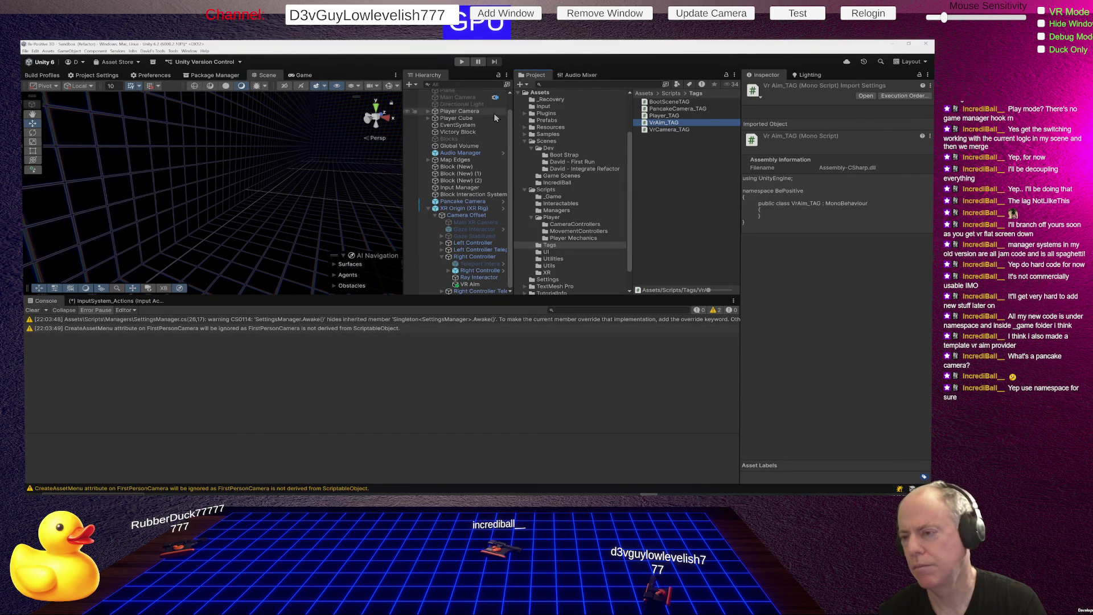
left_click(663, 123)
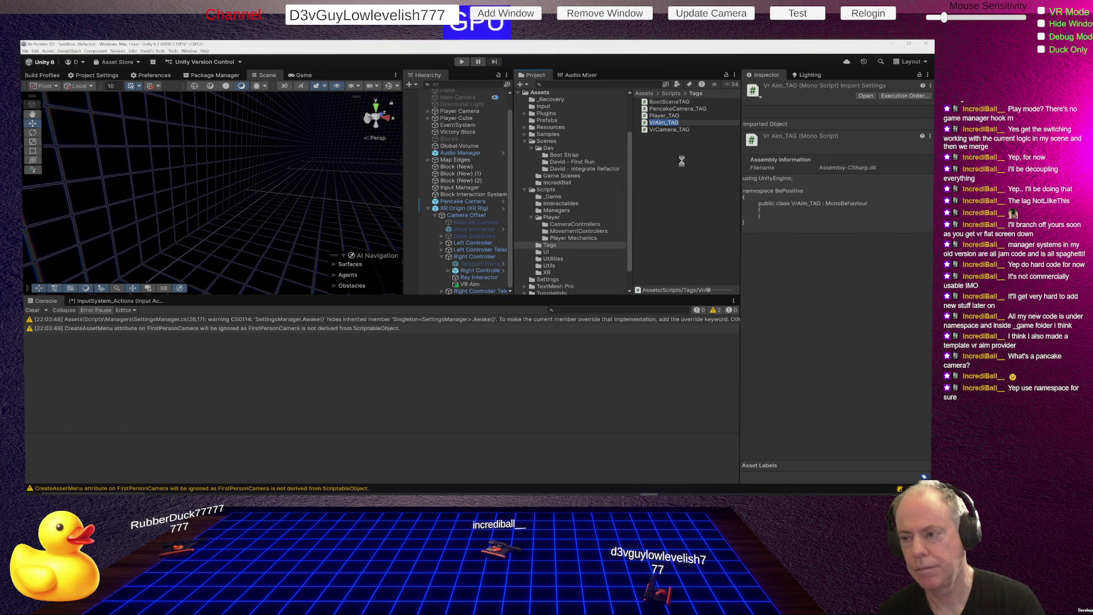
key("ctrl+d")
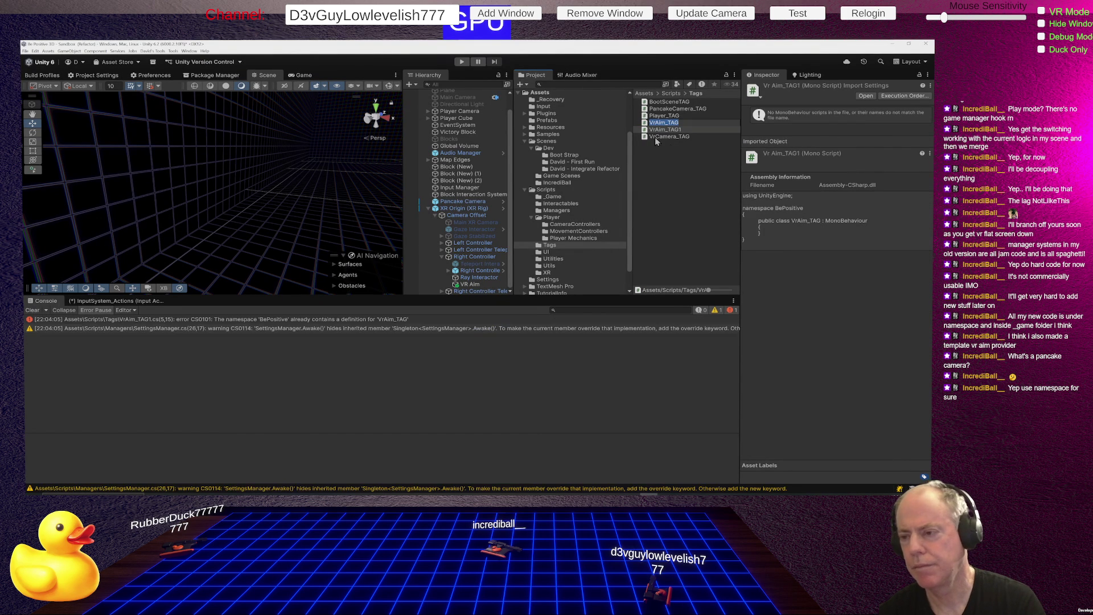
left_click(656, 136)
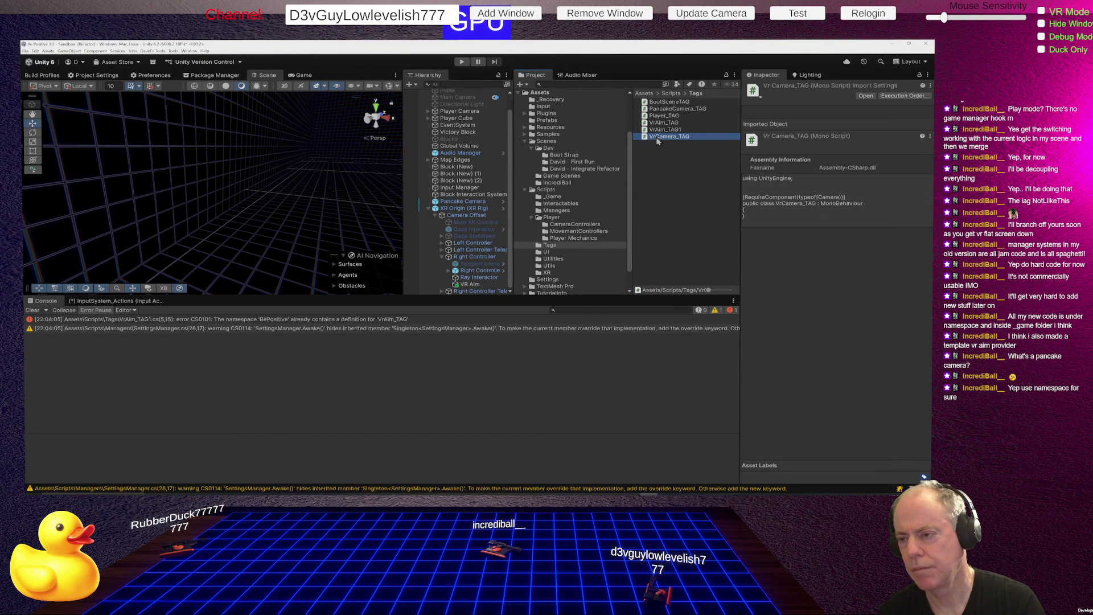
left_click(656, 137)
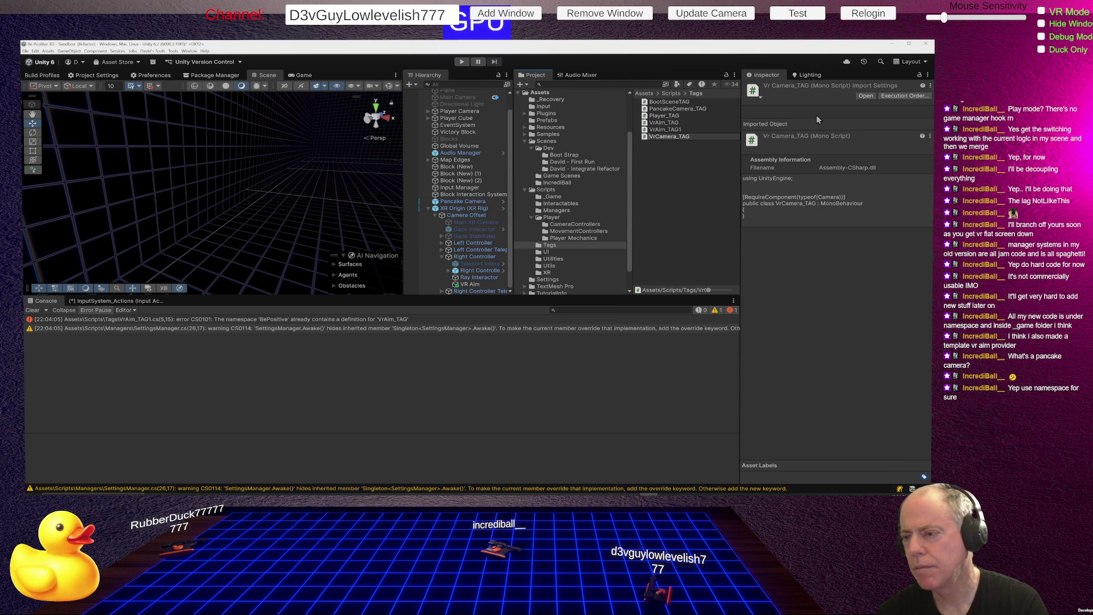
- Rename the duplicate VrAim_TAG1 to PancakeAim_TAG
left_click(663, 130)
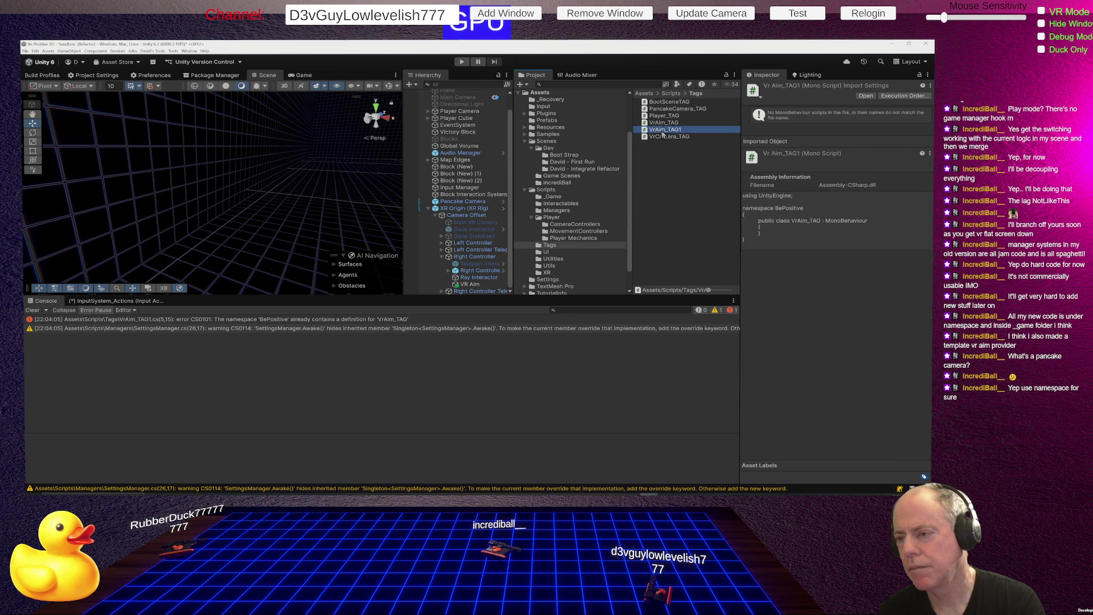
left_click(659, 132)
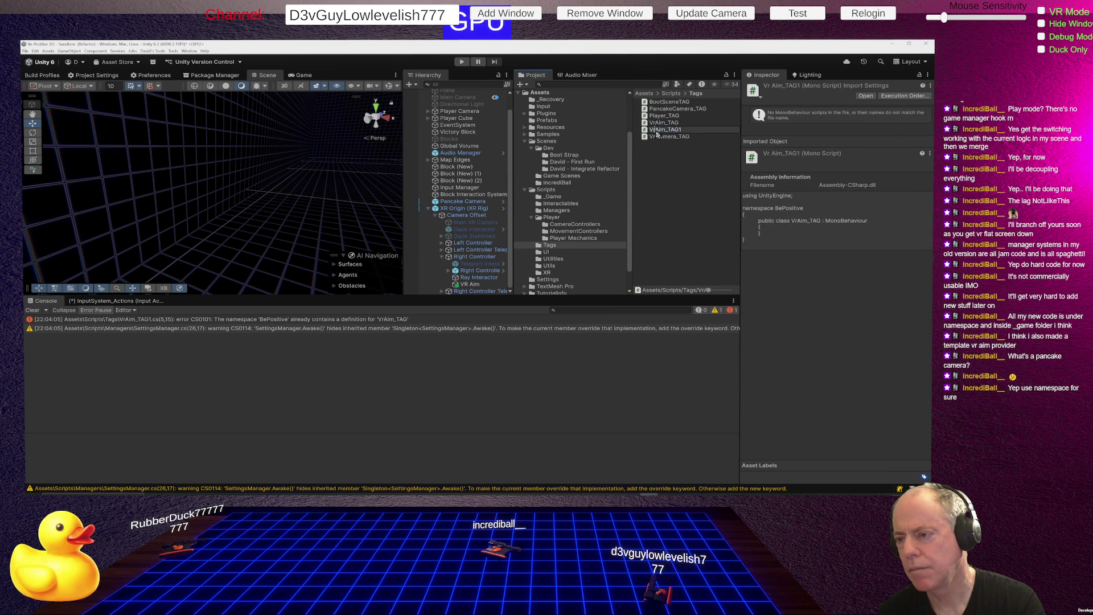
key("Delete")
key("Delete")
type("Pancake")
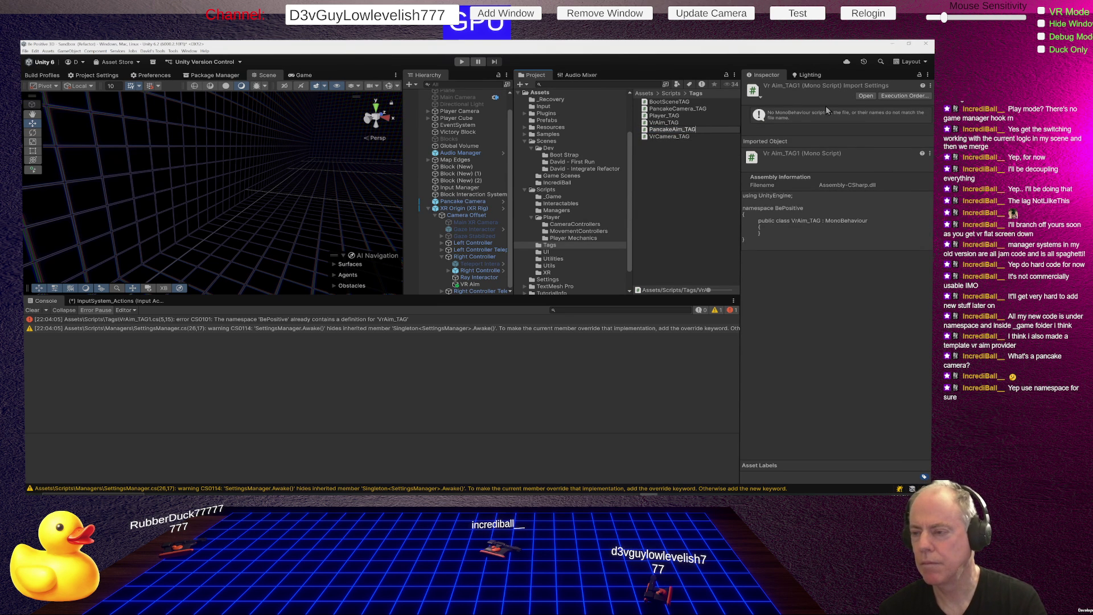
key("Return")
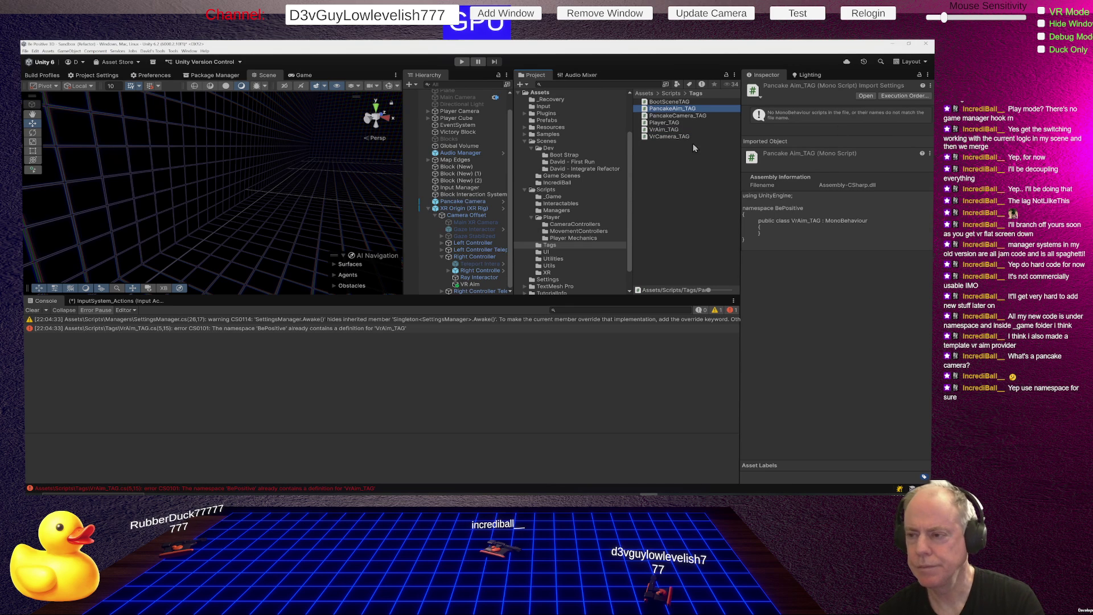
double_click(673, 108)
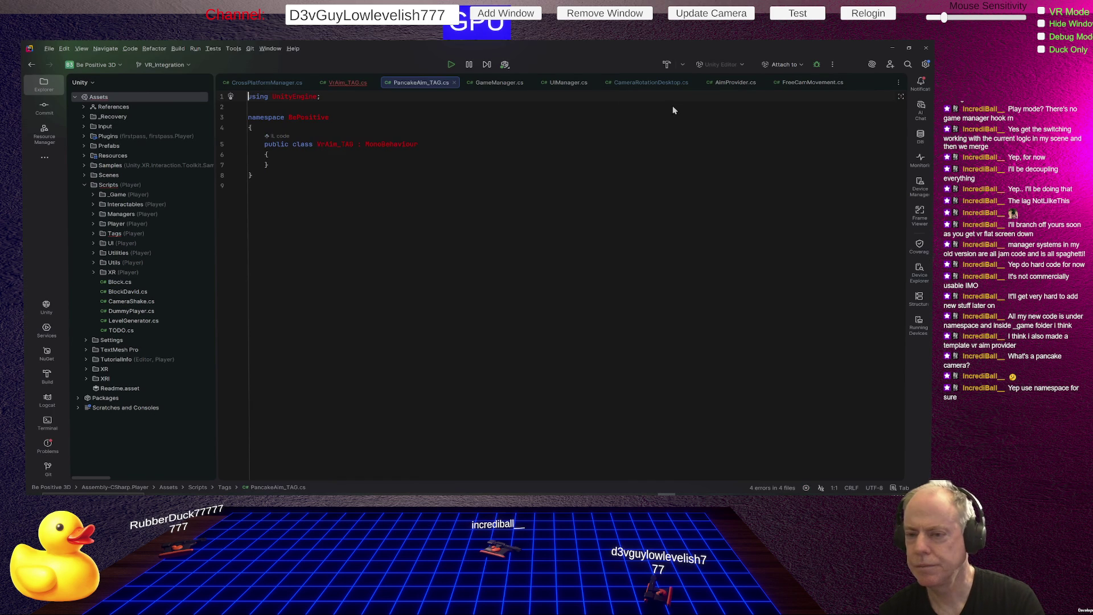
- Change the class name in PancakeAim_TAG.cs from VrAim_TAG to PancakeAim_TAG, then switch back to Unity
double_click(333, 144)
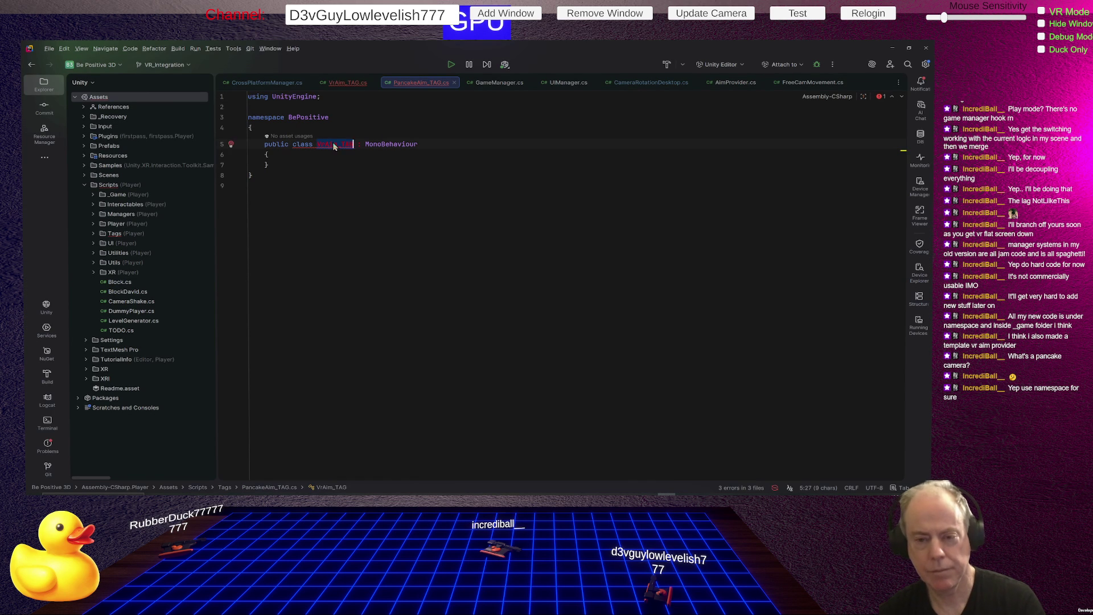
type("PancakeAim_TAG")
left_click(328, 167)
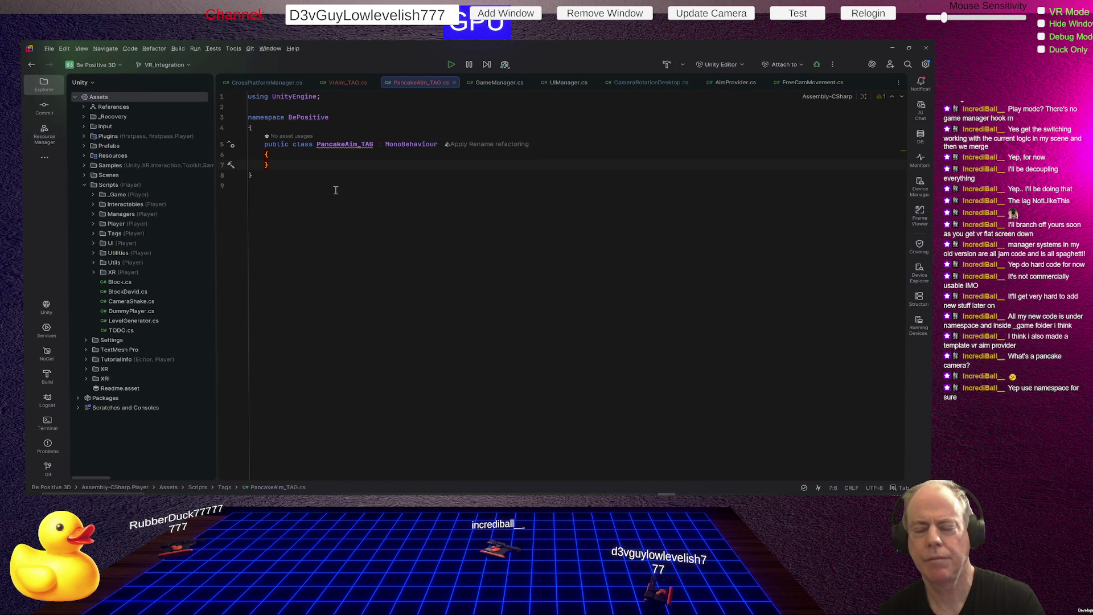
key("alt+Tab")
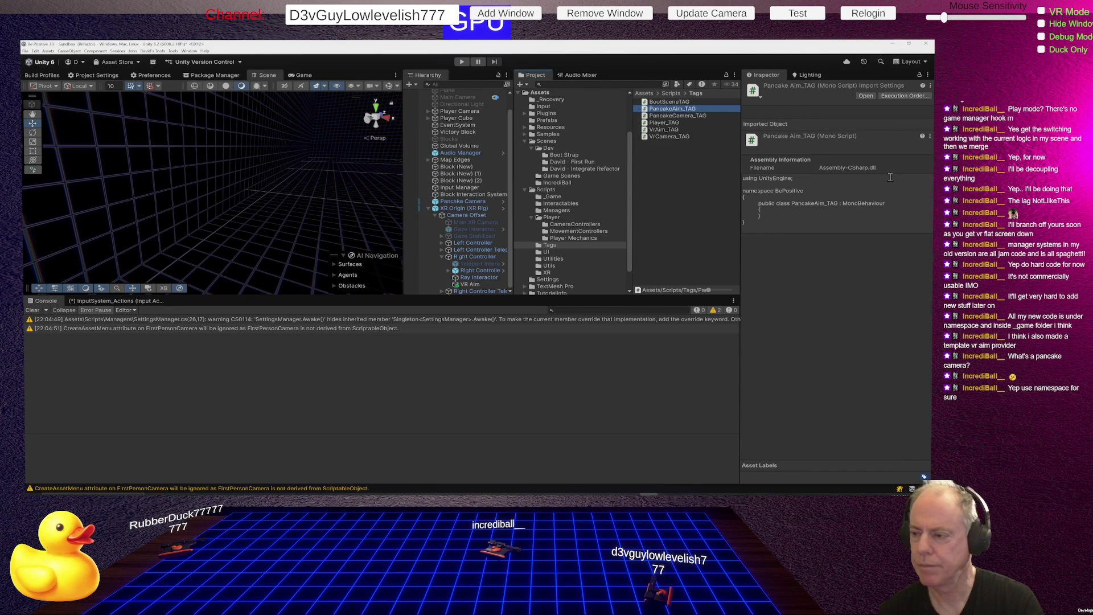
- Add the Vr Aim_TAG component to VR Aim via an 'aim' component search
left_click(470, 284)
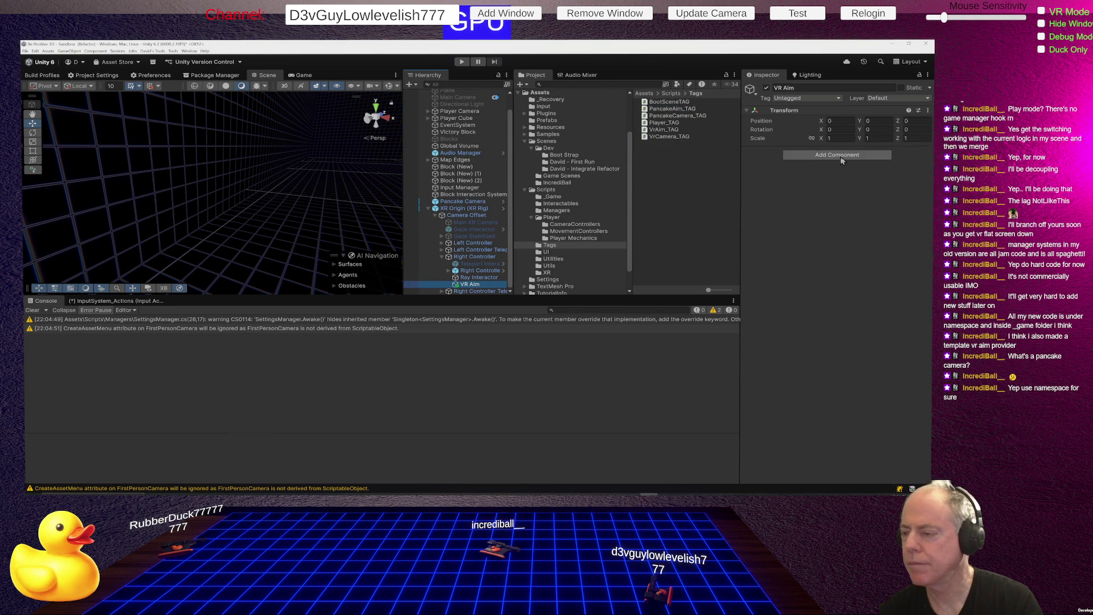
left_click(844, 156)
type("aim")
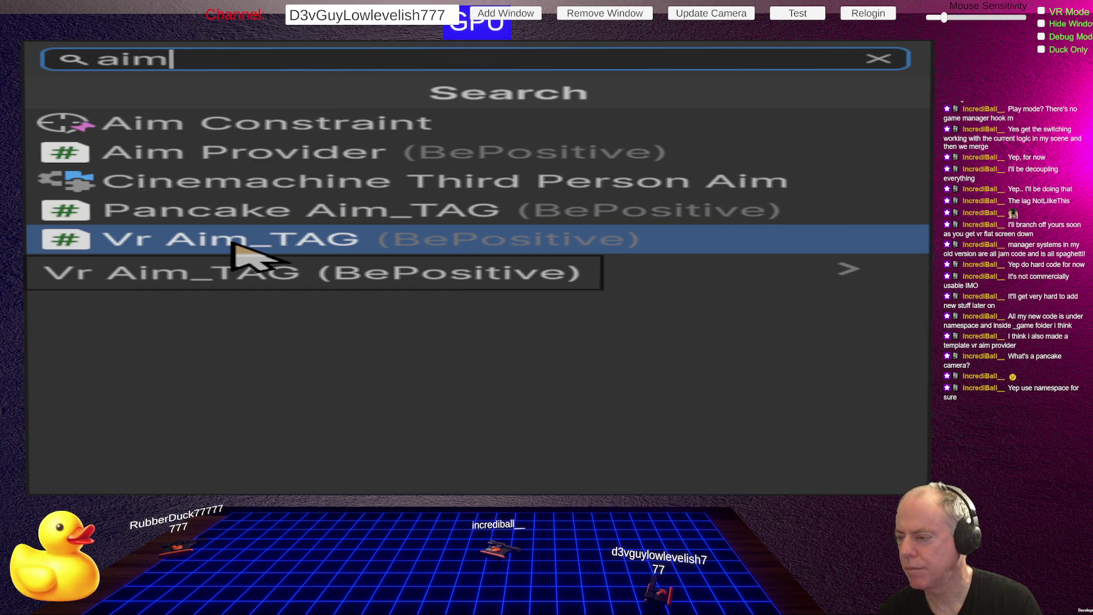
left_click(234, 246)
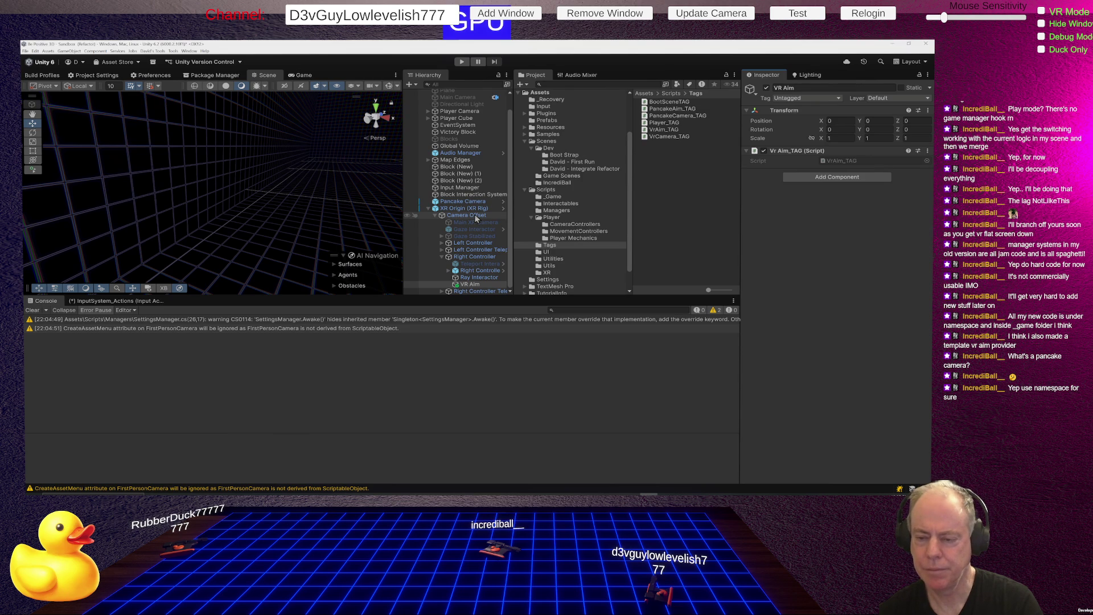
left_click(447, 202)
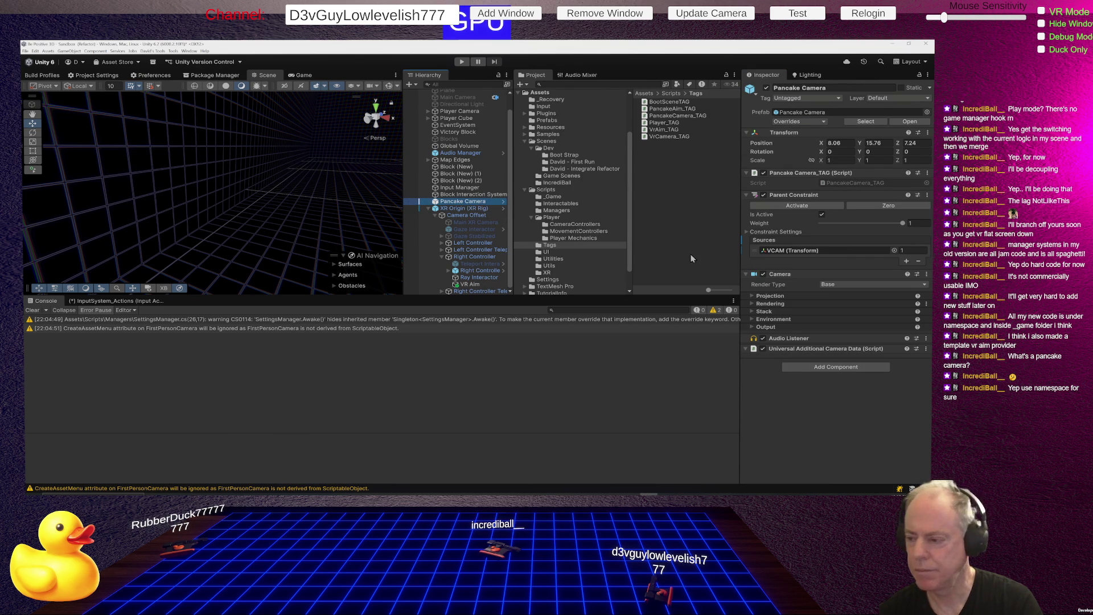
- In the Pancake Camera prefab, add an empty child named Pancake Aim
left_click(504, 202)
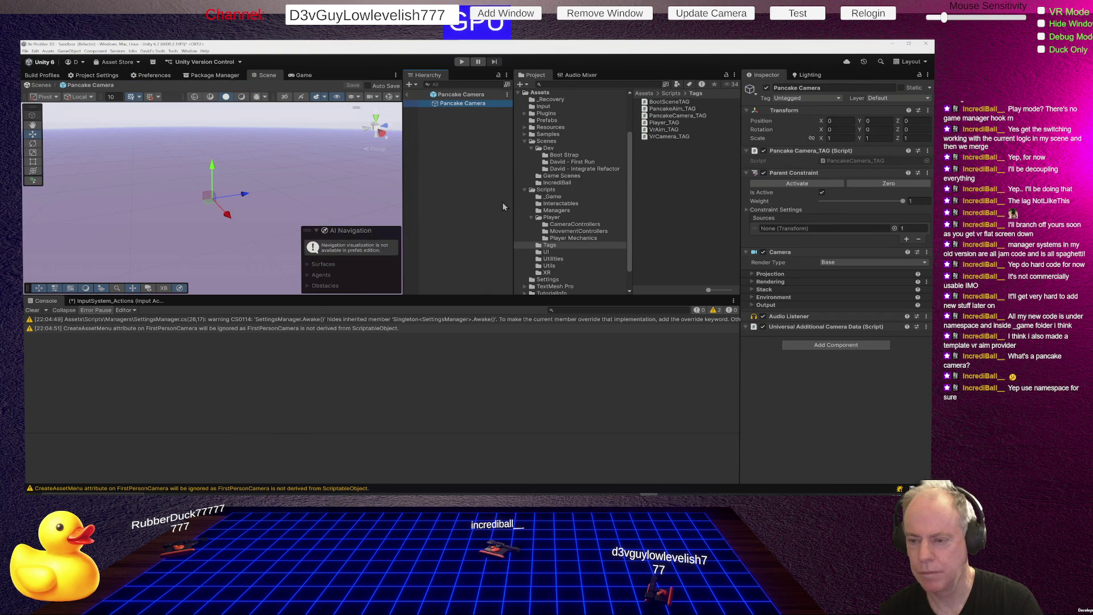
right_click(456, 104)
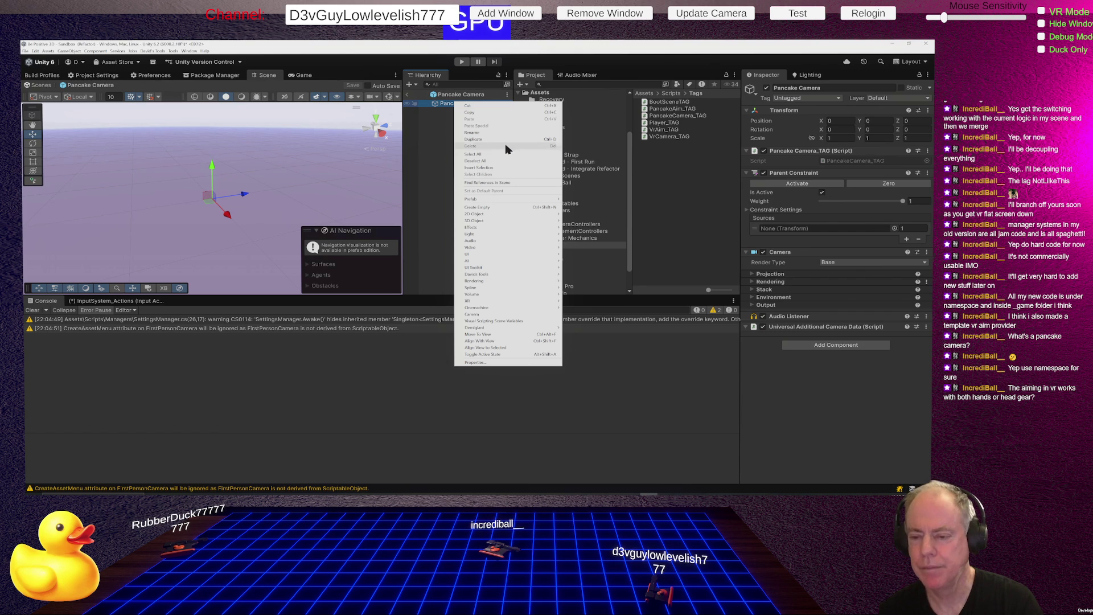
mouse_move(528, 203)
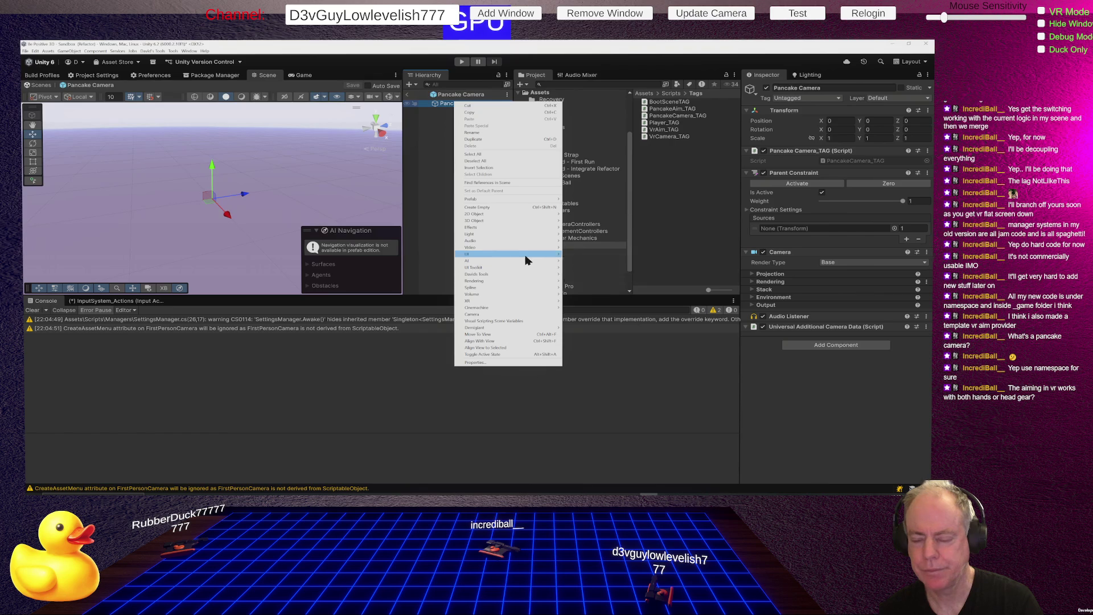
mouse_move(526, 261)
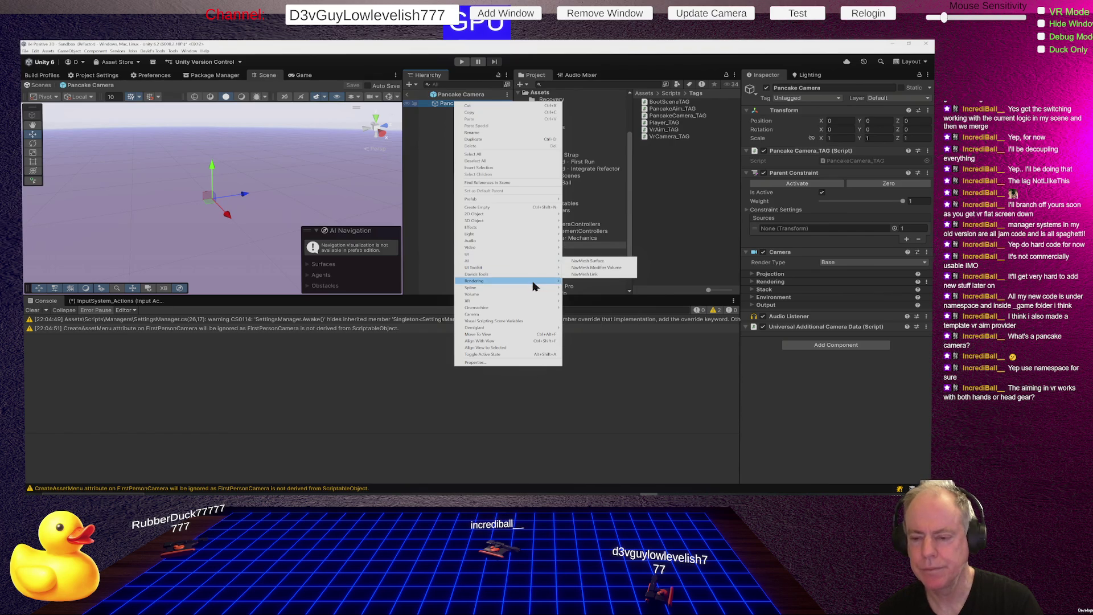
mouse_move(524, 295)
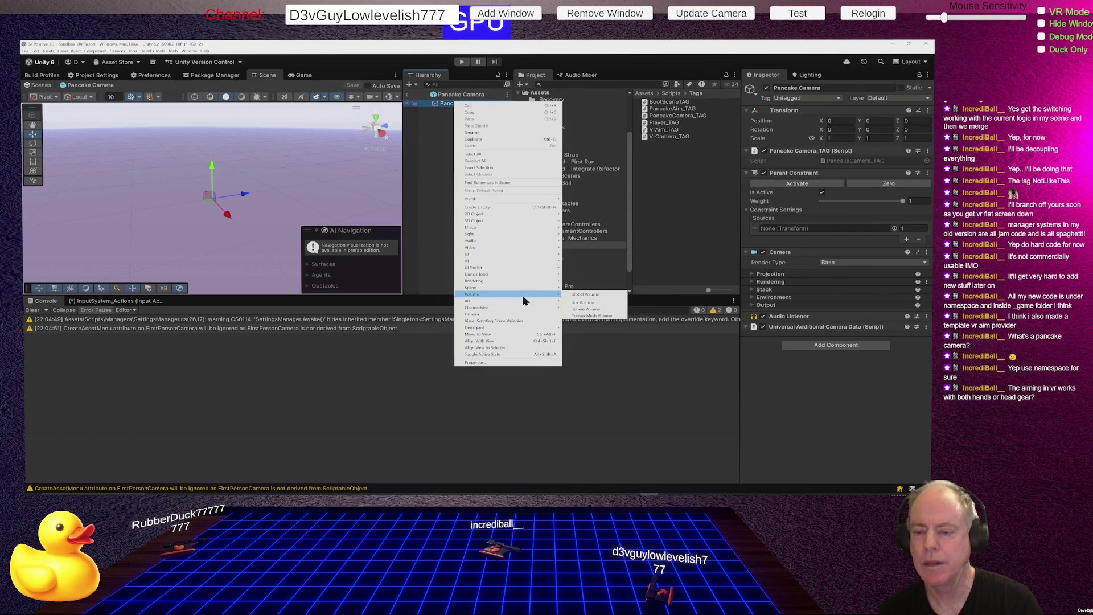
left_click(518, 207)
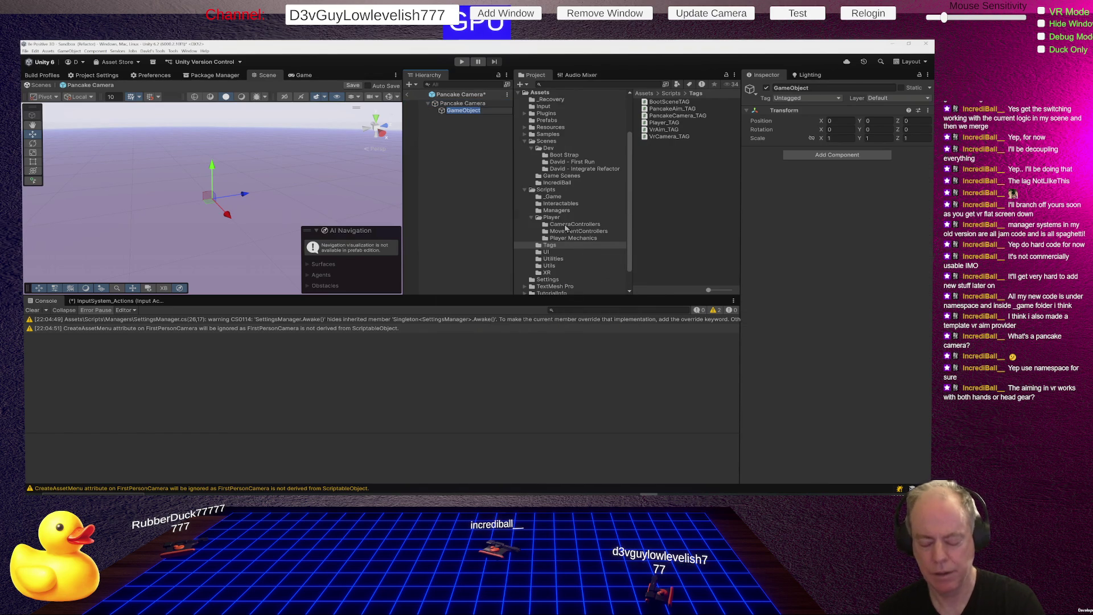
type("Pancake")
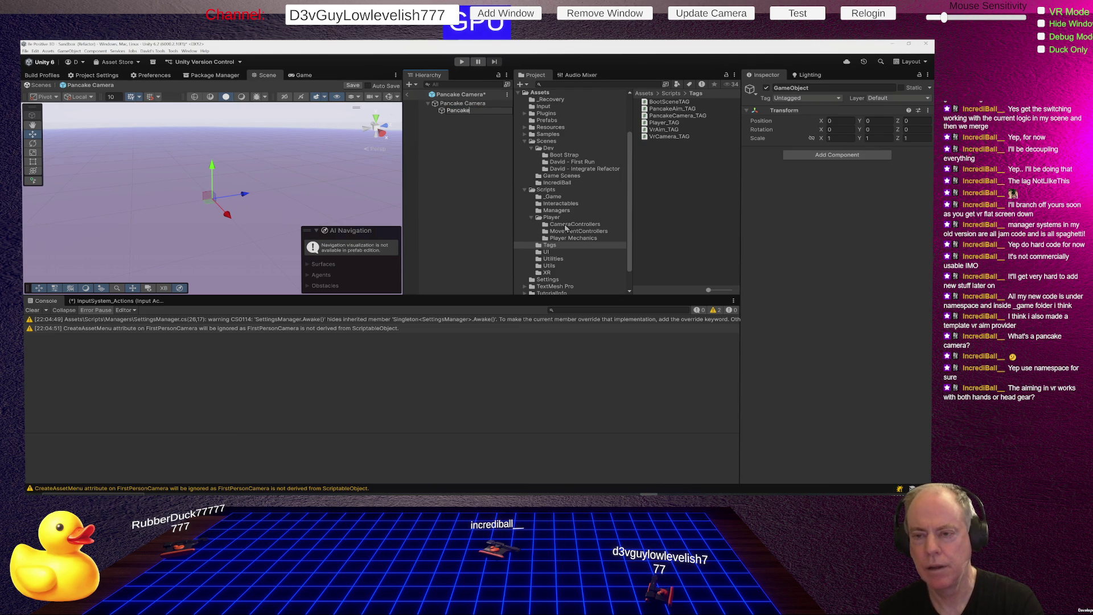
type("_Aim")
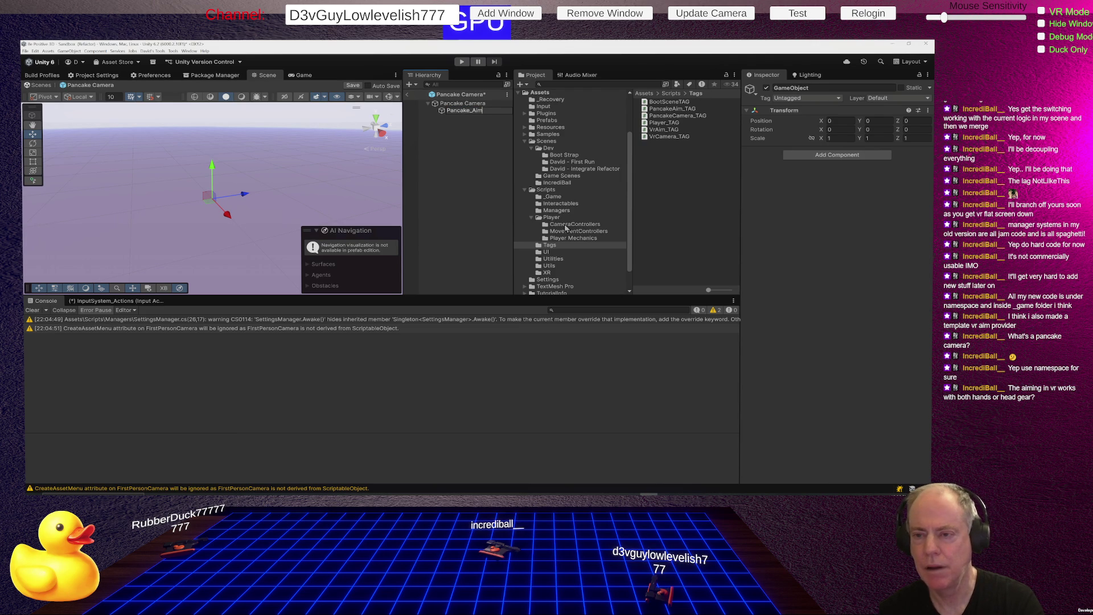
key("Return")
- Add the Pancake Aim_TAG script to Pancake Aim and save the prefab
left_click(837, 155)
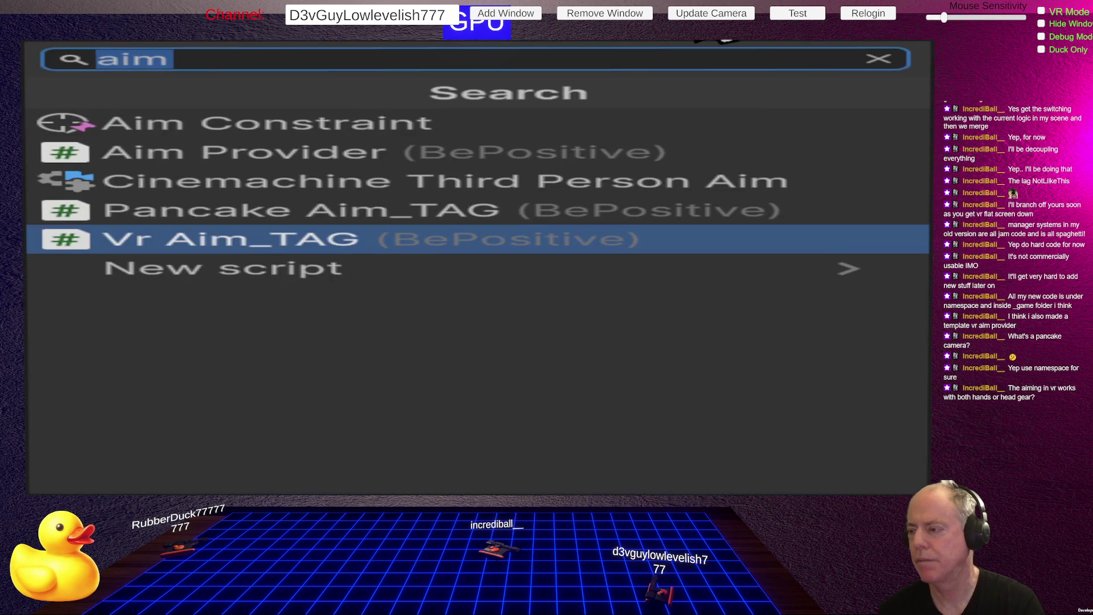
left_click(523, 210)
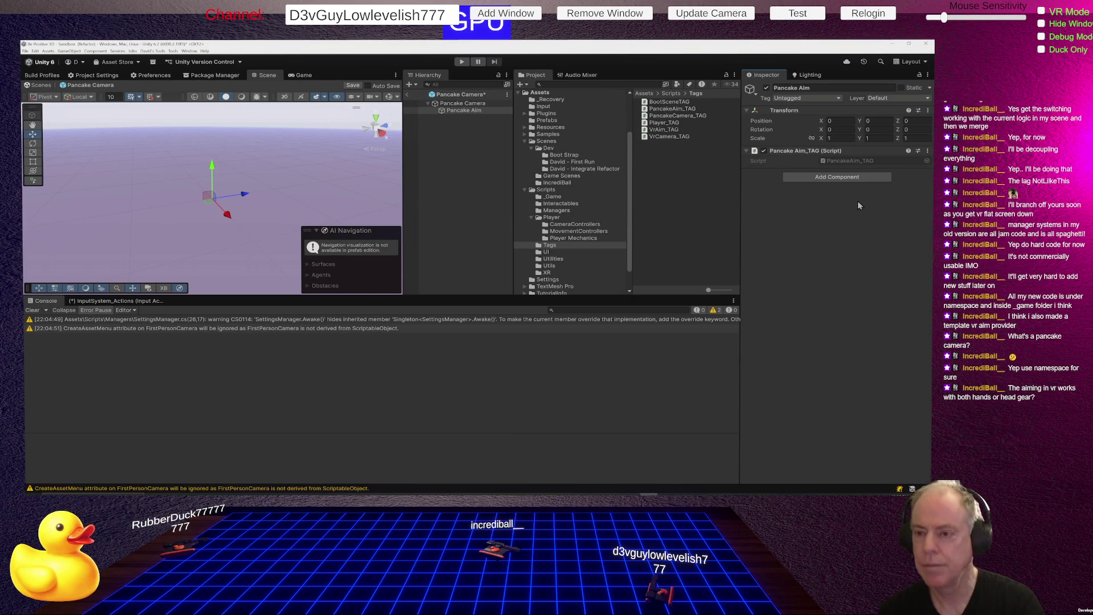
key("ctrl+s")
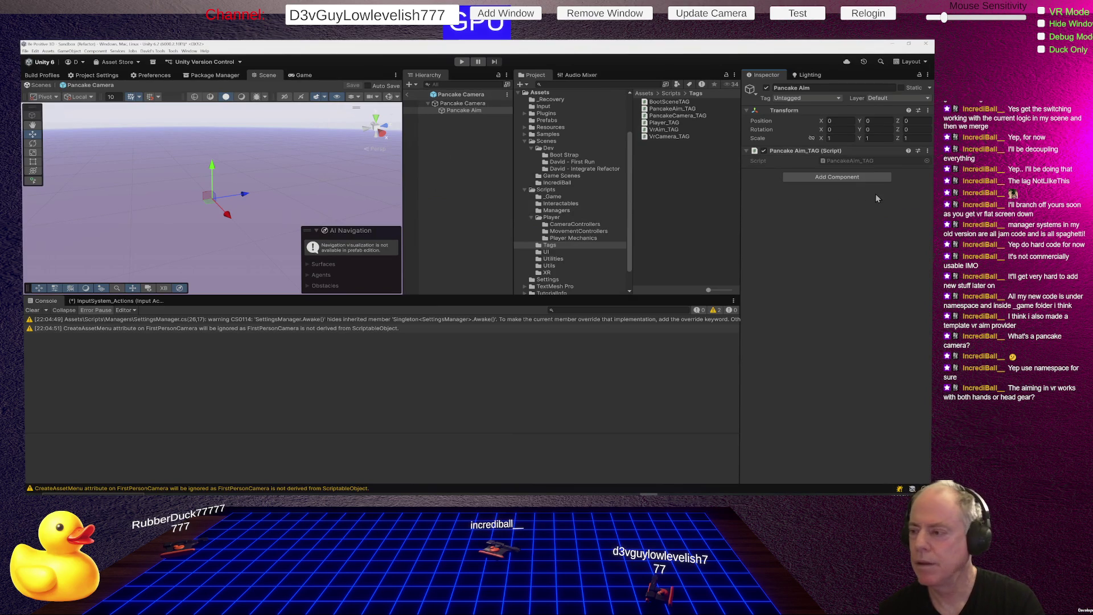
left_click(855, 162)
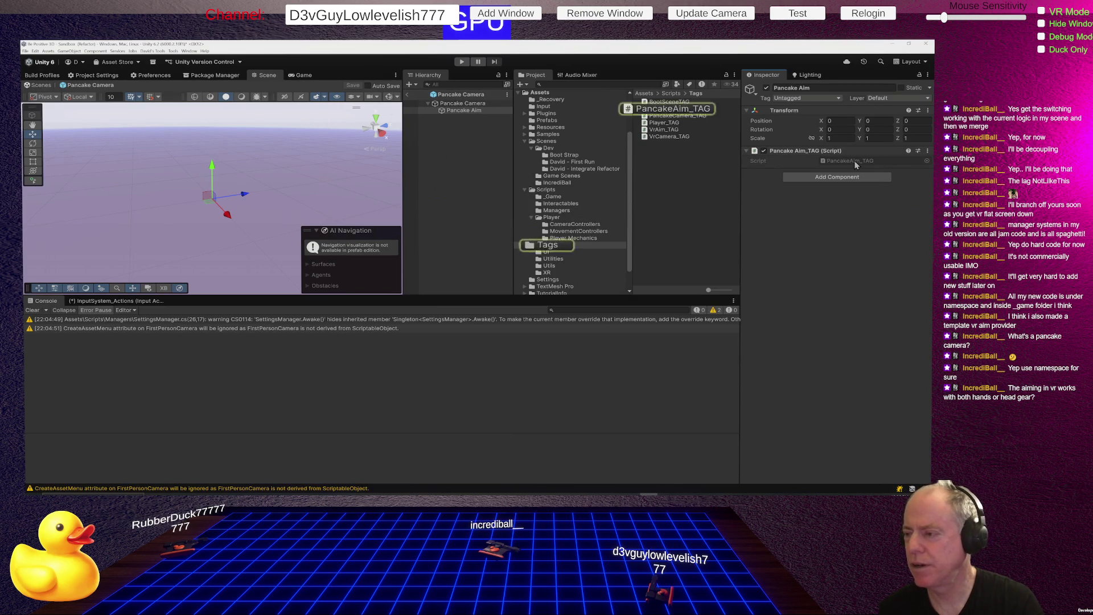
double_click(855, 161)
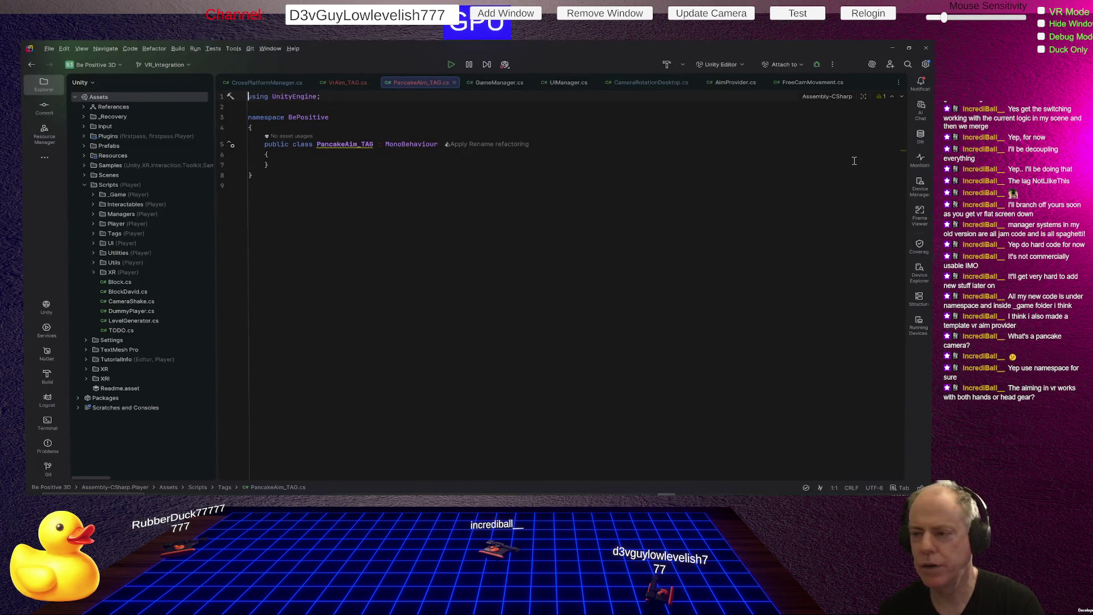
- Review the empty PancakeAim_TAG class declaration in Rider, then return to Unity
left_click_drag(260, 146, 360, 170)
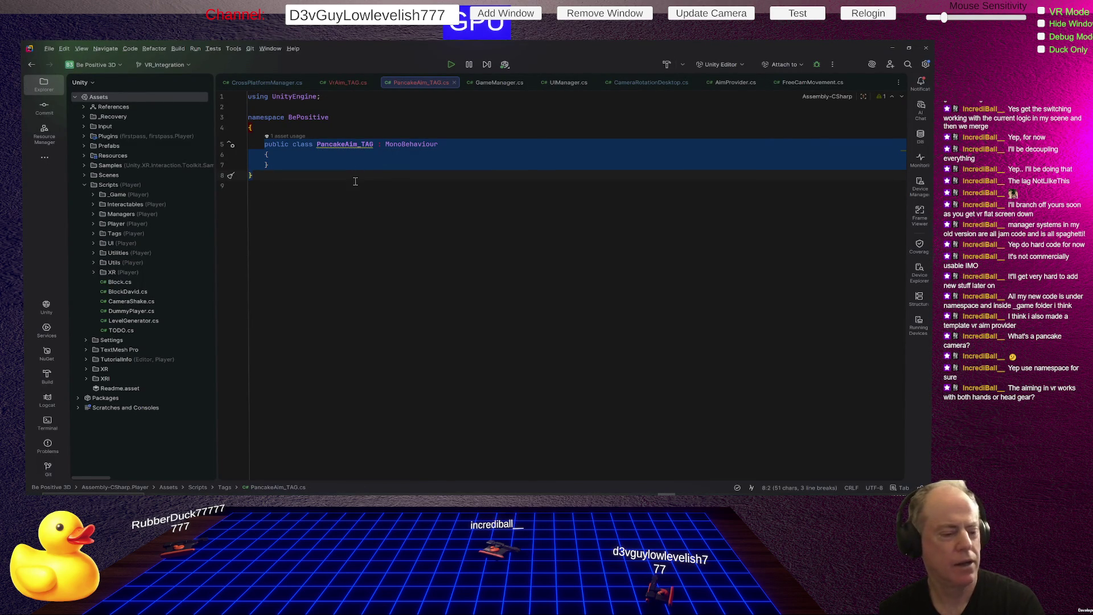
left_click(377, 188)
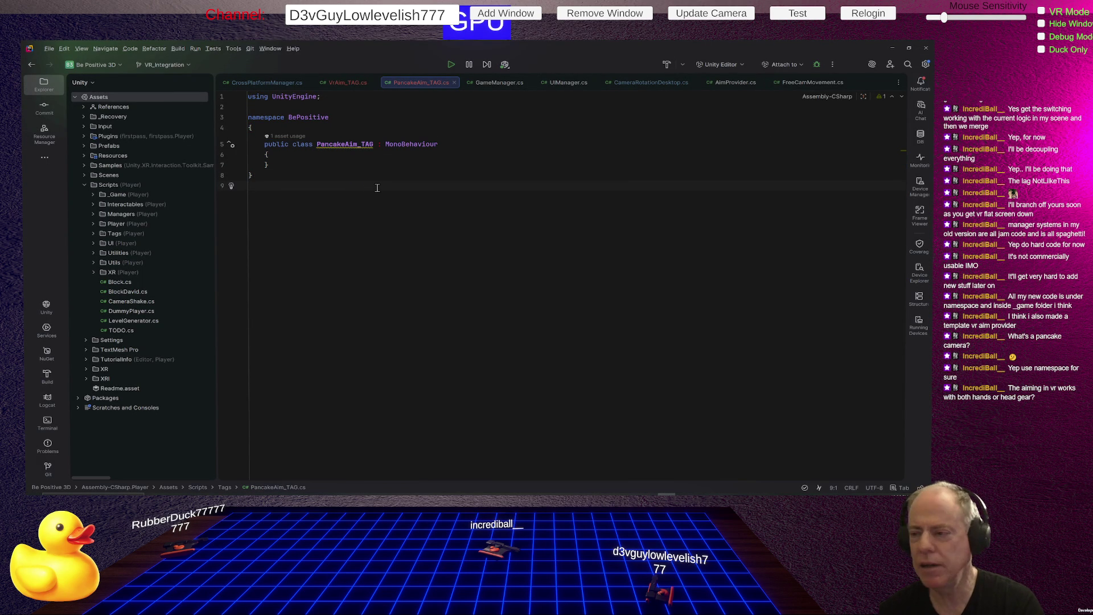
key("alt+Tab")
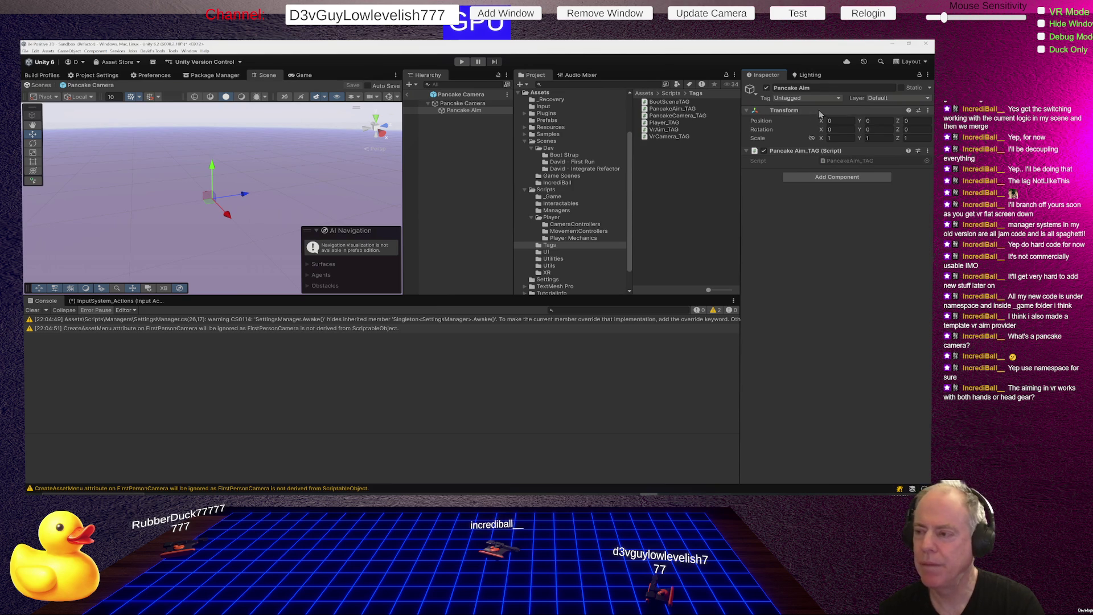
- Leave Pancake Aim as Untagged and exit the Pancake Camera prefab back to the scene
left_click(805, 99)
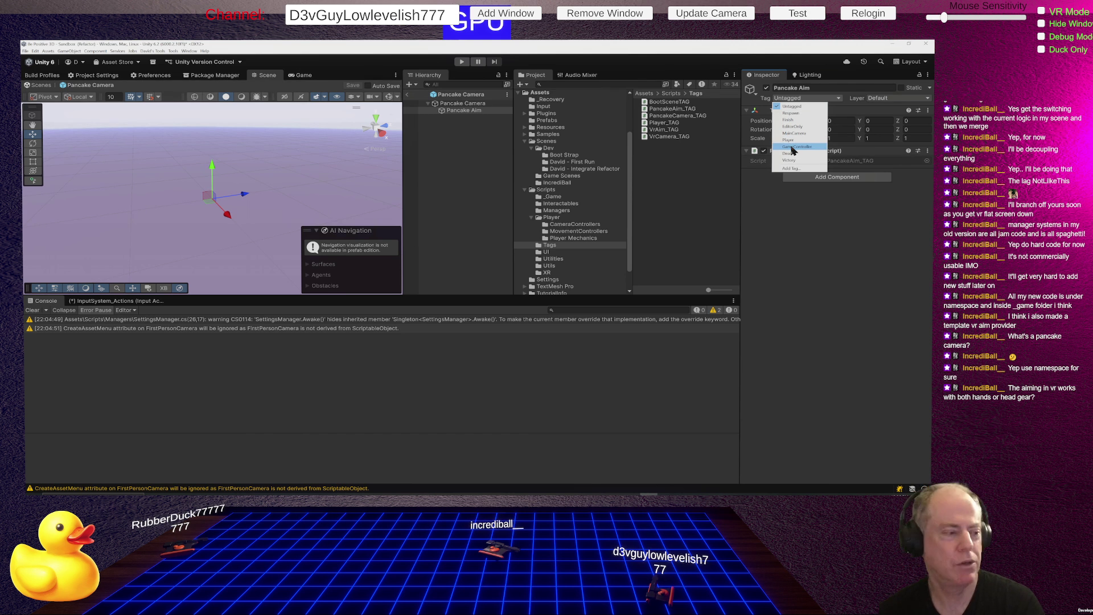
left_click(800, 219)
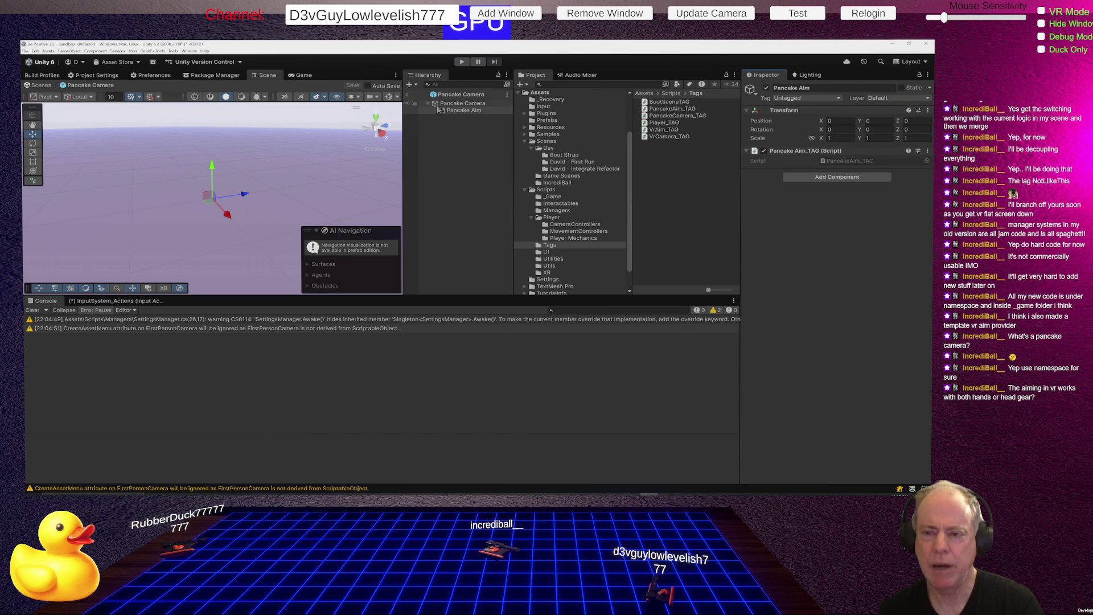
left_click(407, 95)
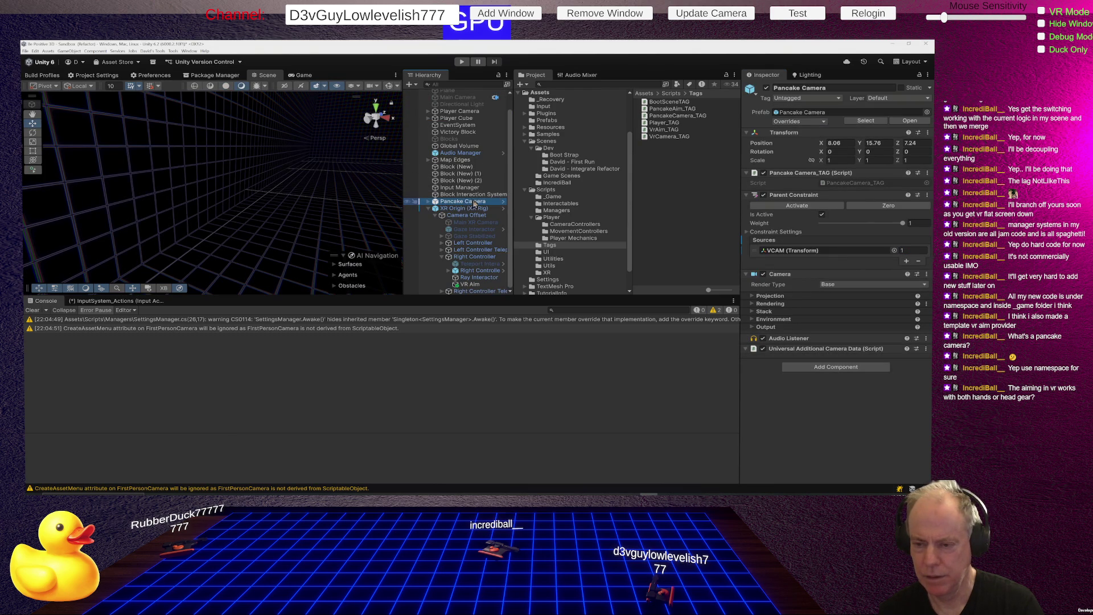
- Inspect Pancake Aim and VR Aim, then show the XR Origin (XR Rig) prefab overrides list
left_click(429, 202)
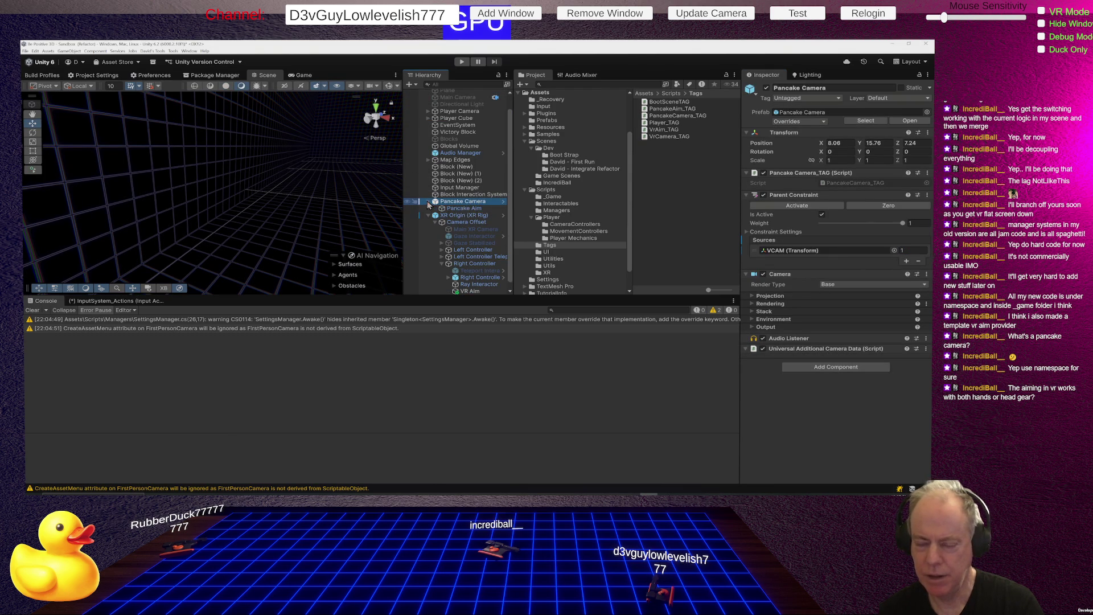
left_click(466, 209)
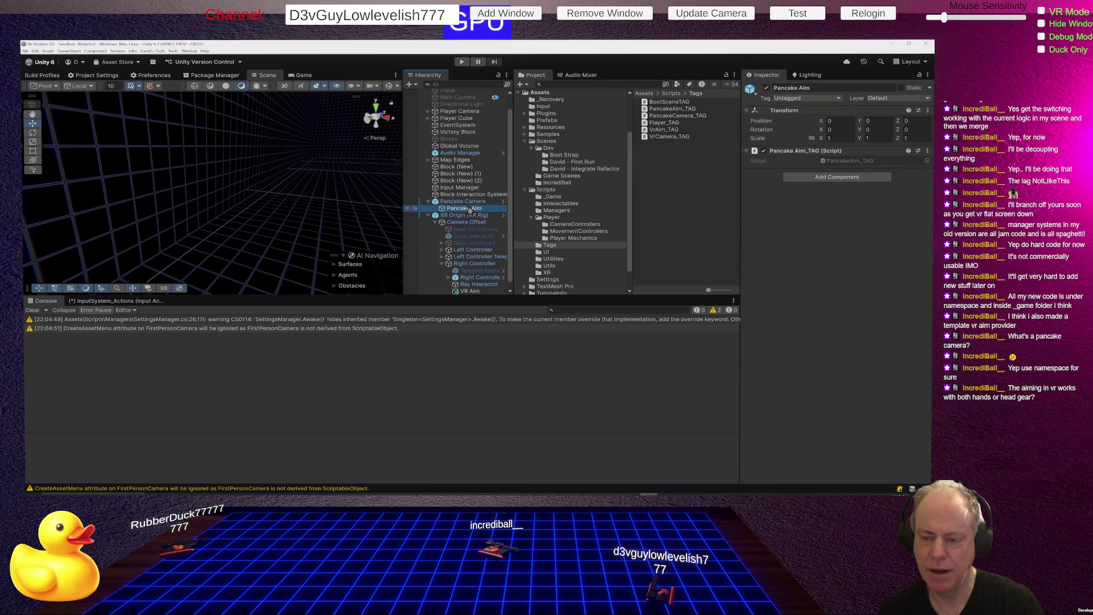
left_click(472, 208)
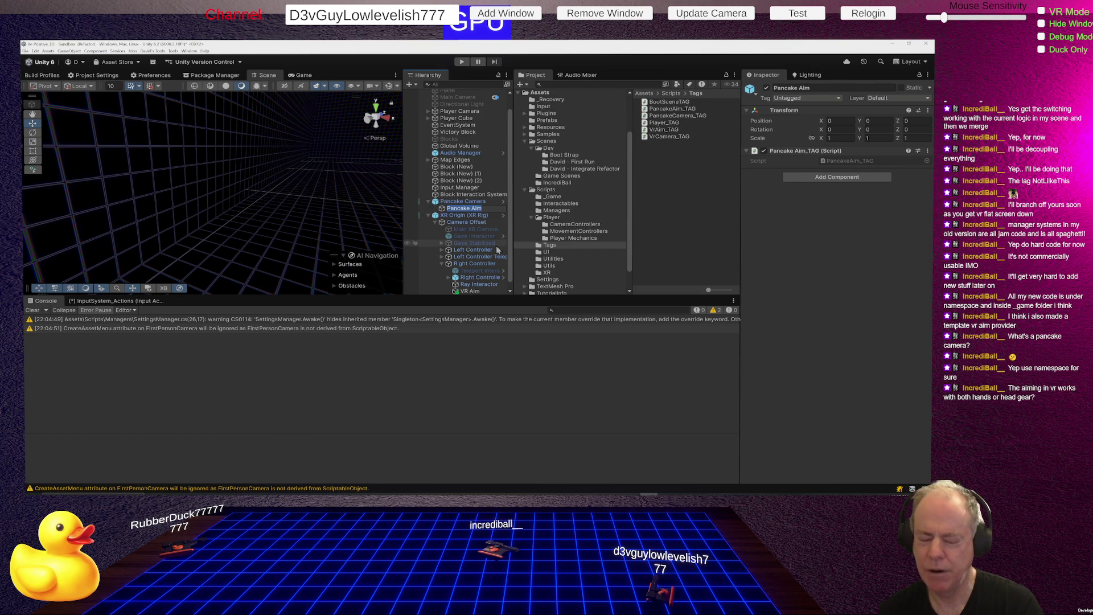
left_click(479, 291)
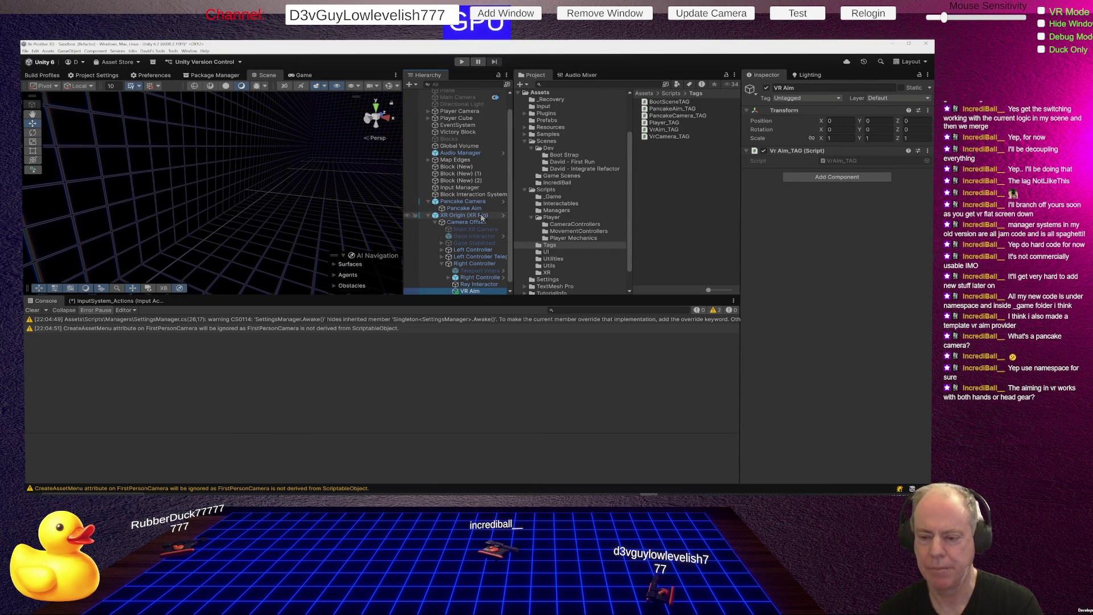
left_click(459, 216)
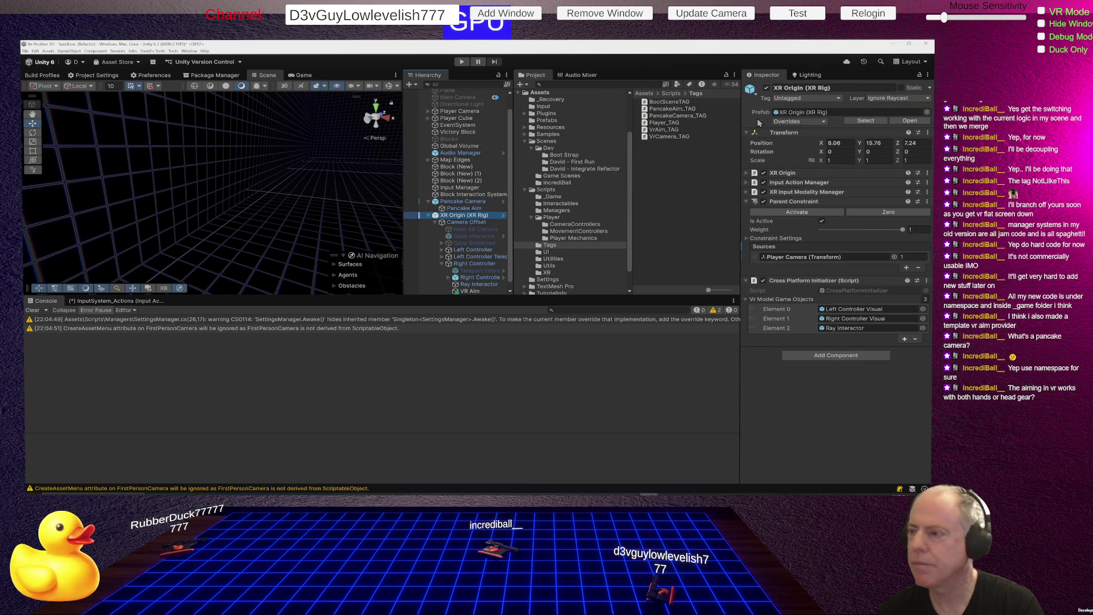
left_click(799, 121)
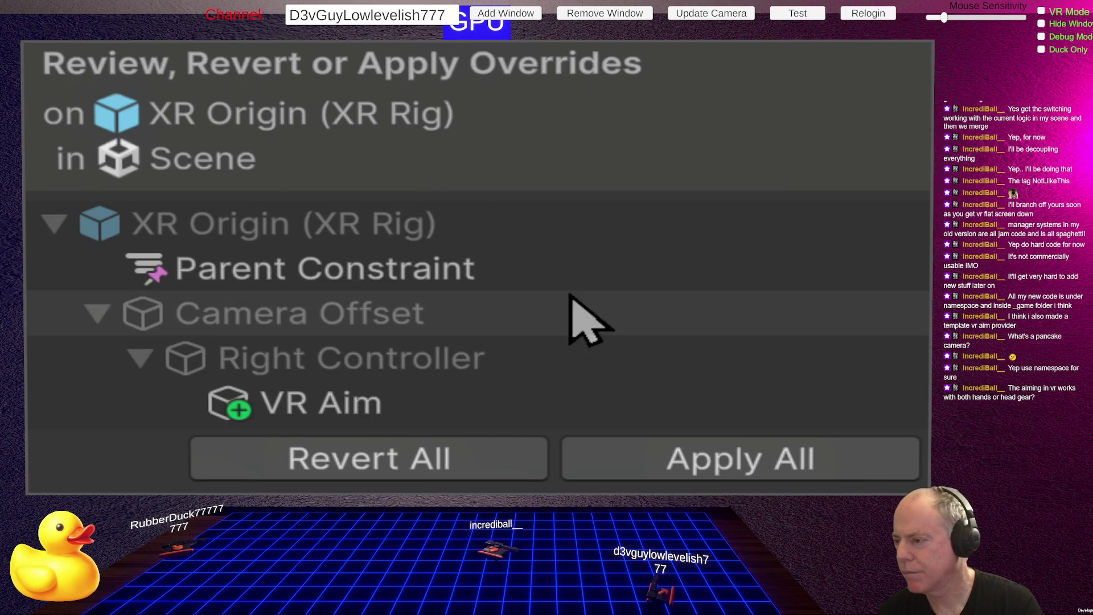
- Apply all XR Origin (XR Rig) overrides to the prefab and reselect Pancake Aim
left_click(900, 458)
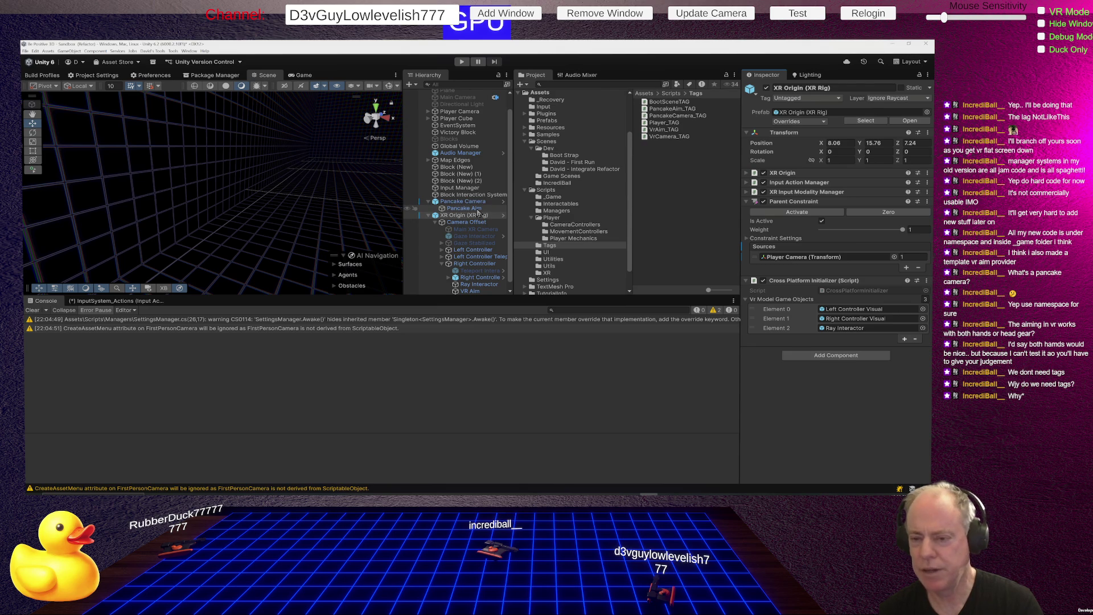
left_click(477, 209)
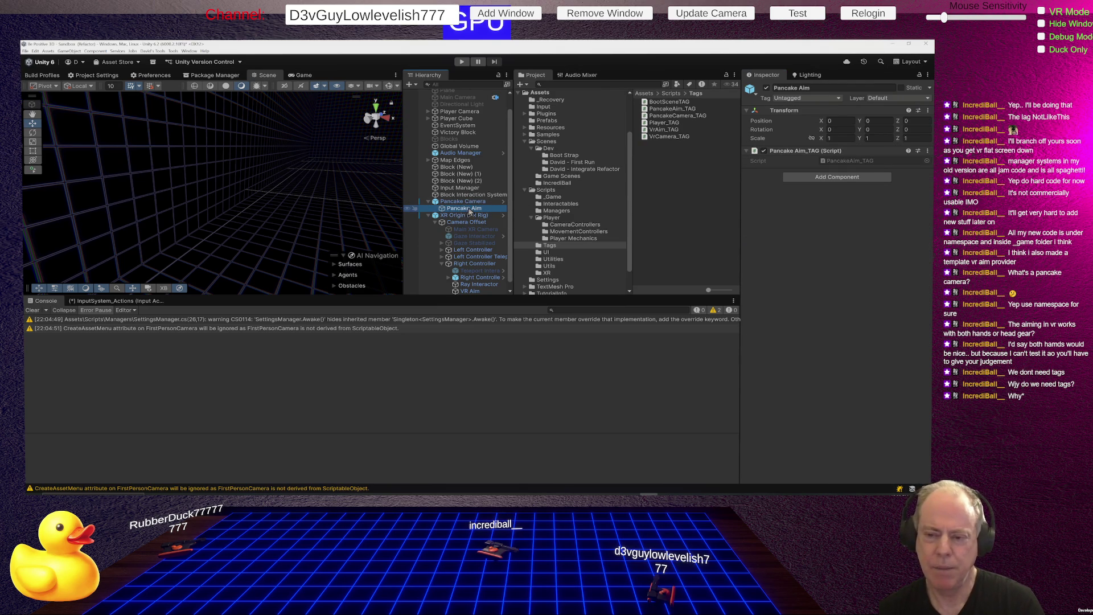
- Look at VR Aim under Right Controller, then switch to CrossPlatformManager.cs in Rider
scroll(493, 228, "down", 1)
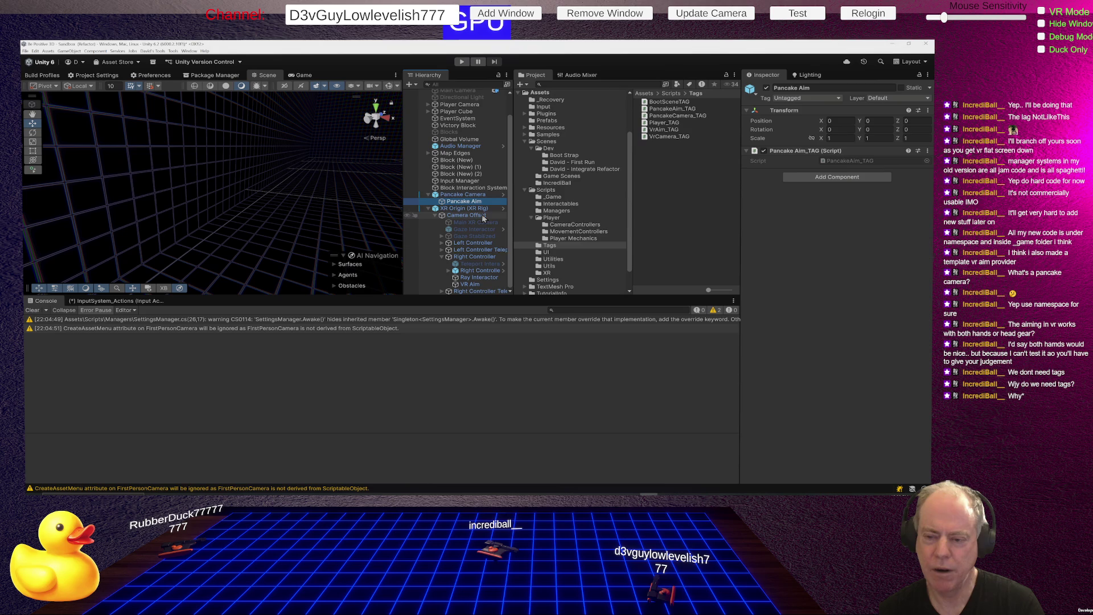
left_click(465, 285)
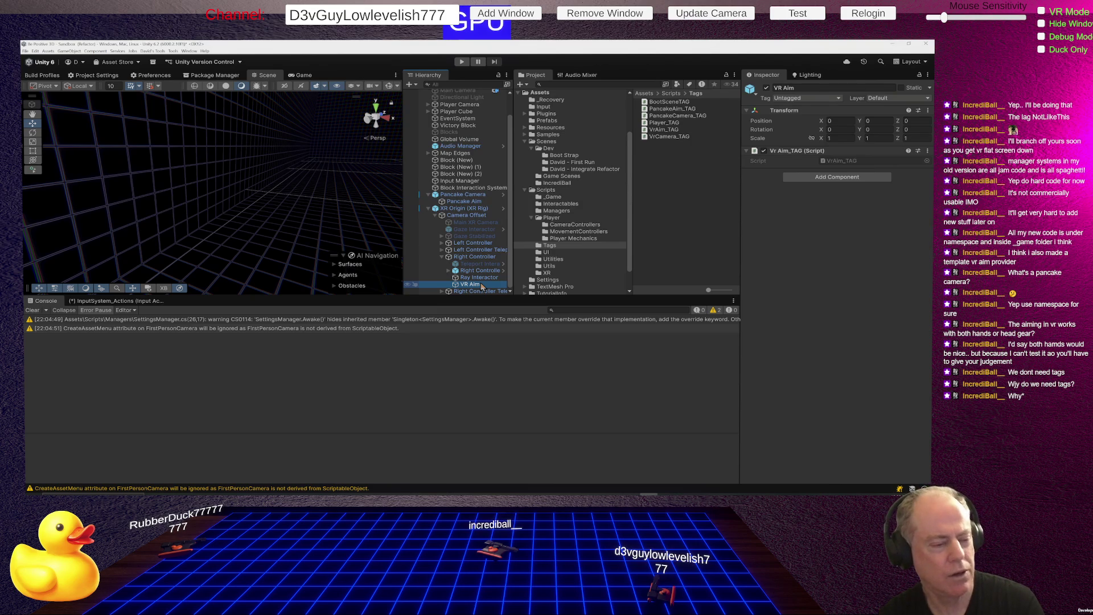
key("alt+Tab")
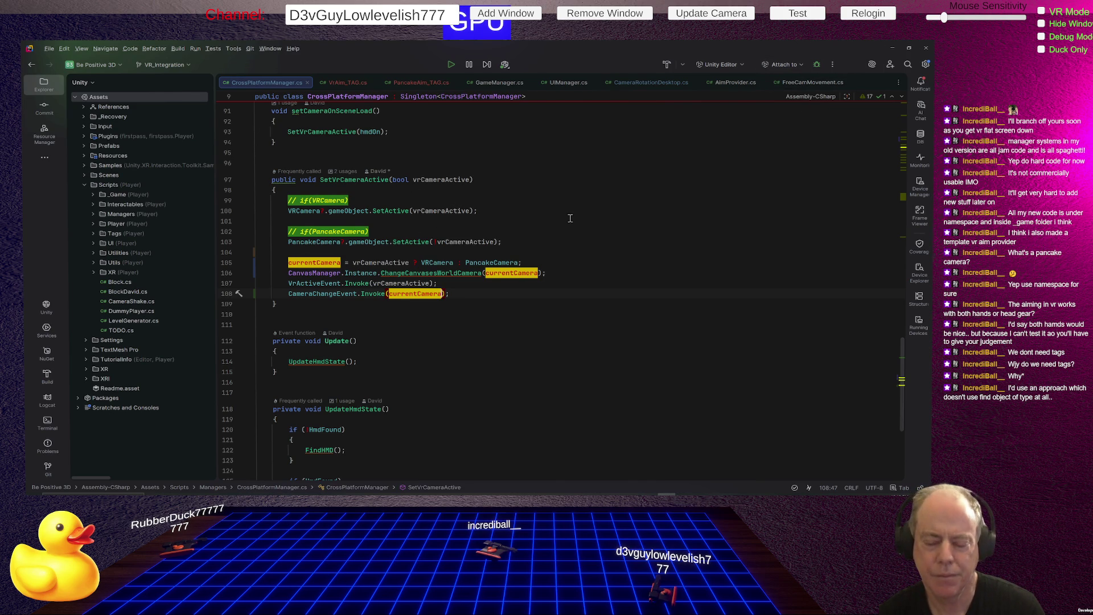
- Read through SetVrCameraActive and UpdateHmdState, then bring up AimProvider.cs at its class name
scroll(571, 218, "down", 2)
scroll(626, 255, "down", 3)
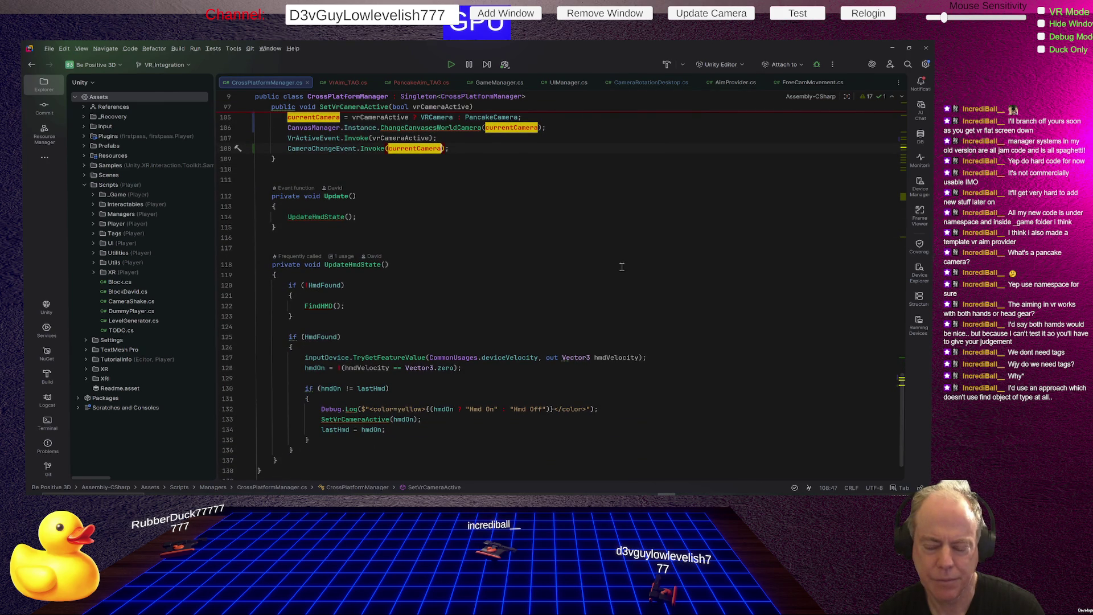
scroll(622, 266, "down", 1)
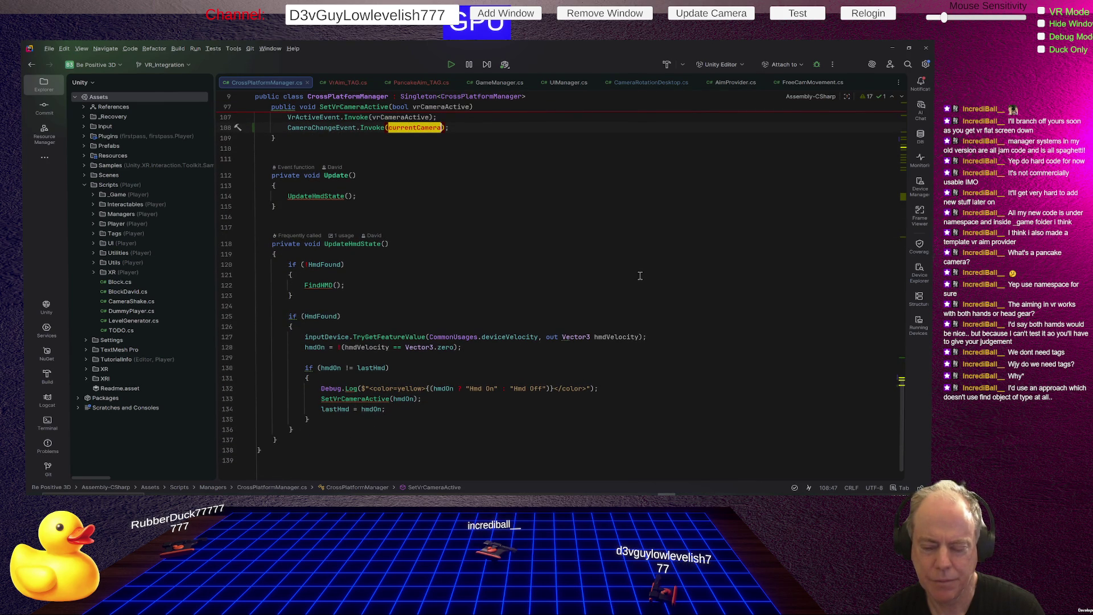
scroll(639, 277, "down", 2)
scroll(635, 282, "up", 4)
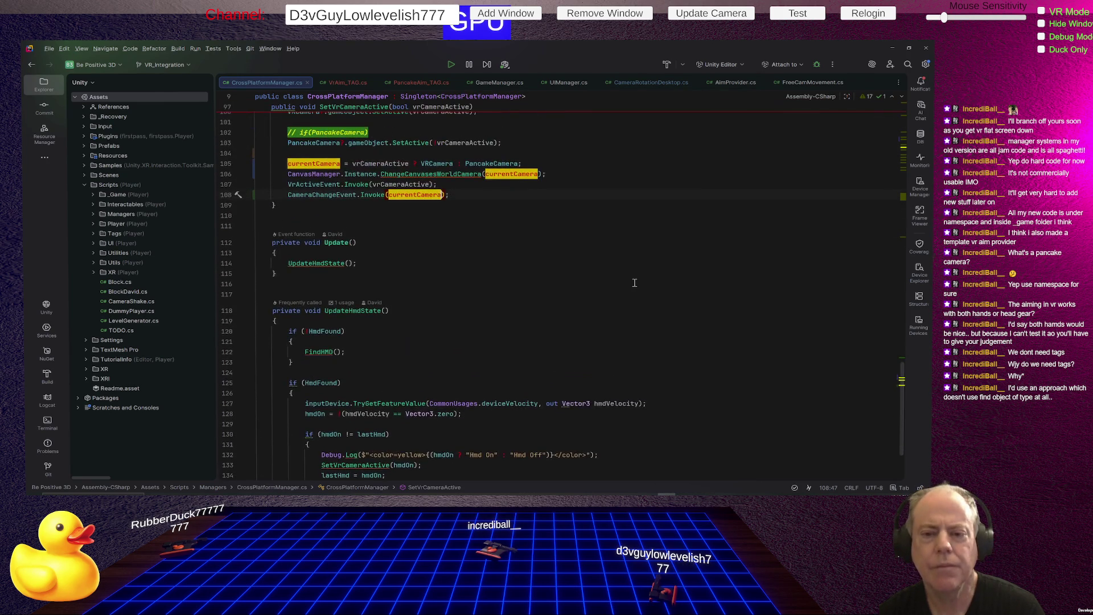
scroll(634, 282, "up", 2)
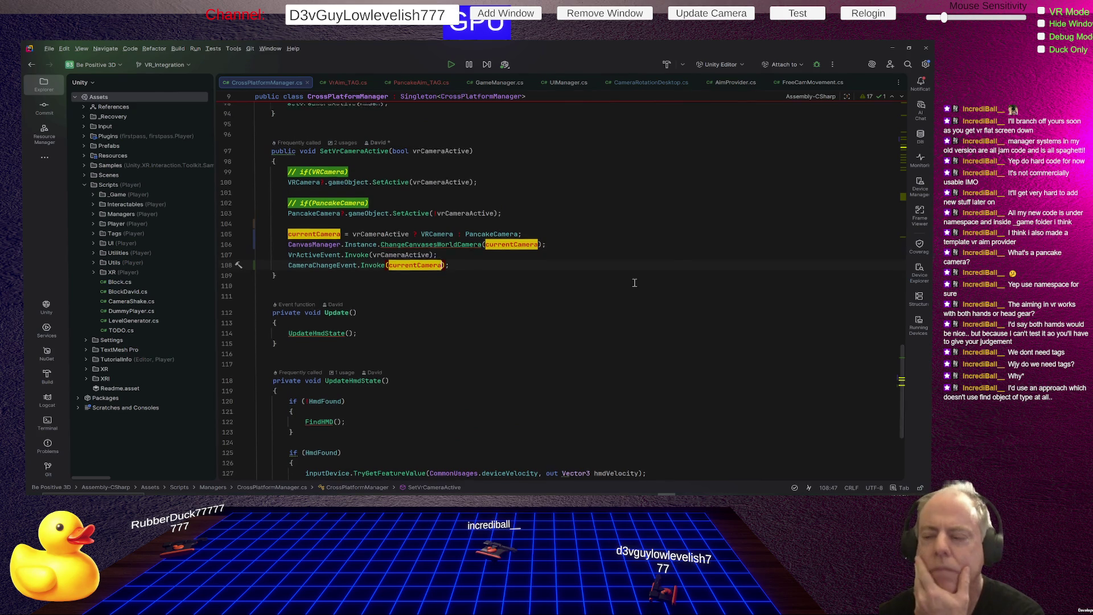
scroll(633, 278, "up", 2)
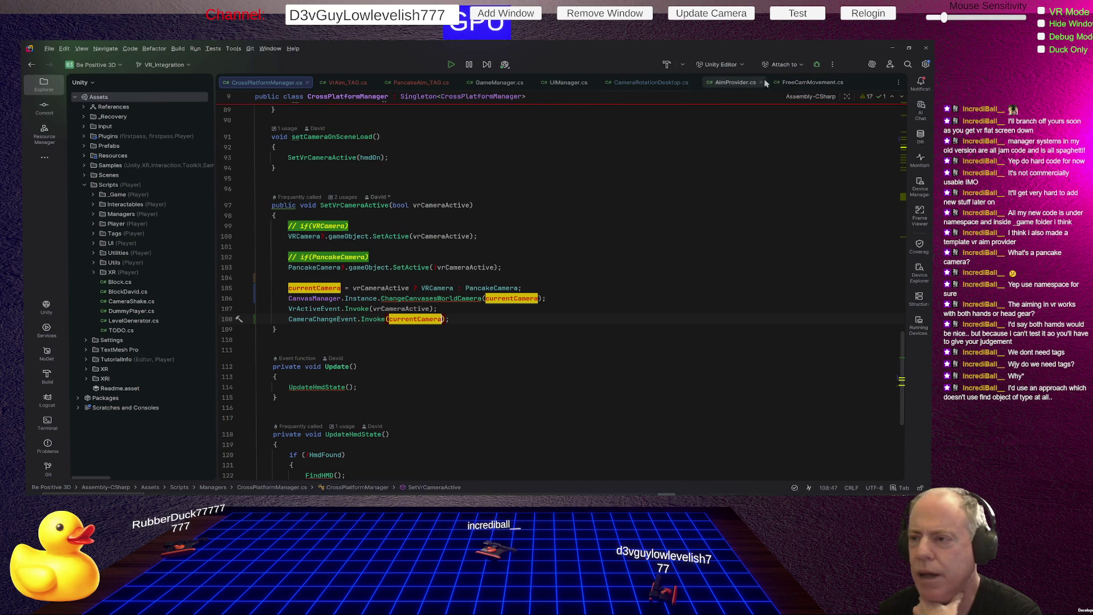
left_click(747, 83)
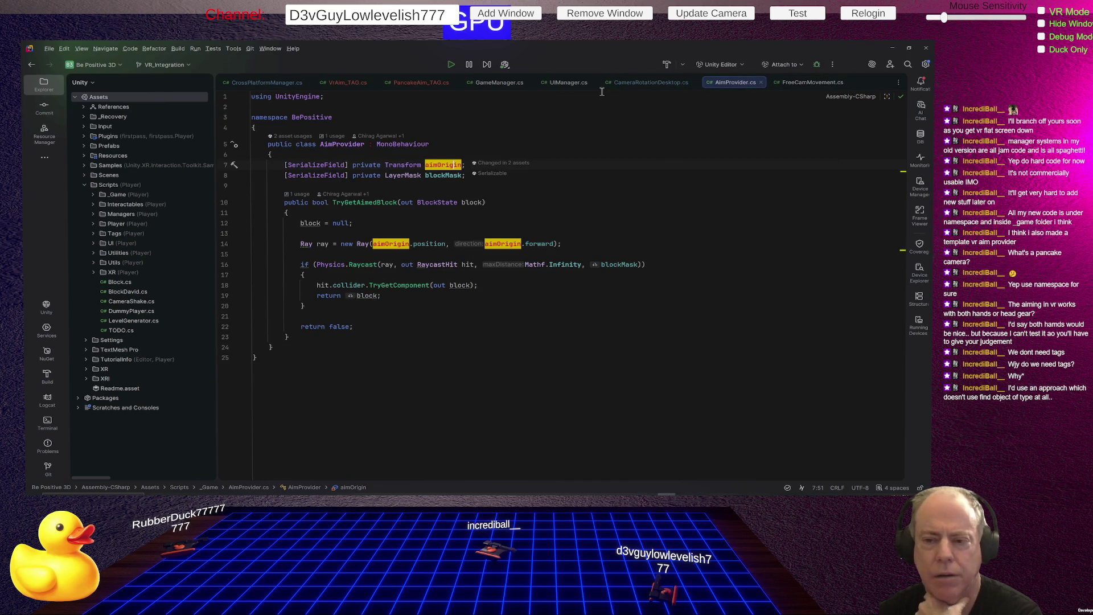
left_click(341, 144)
- Find all three AimProvider usages and open BlockConversionController.cs from the results
right_click(340, 144)
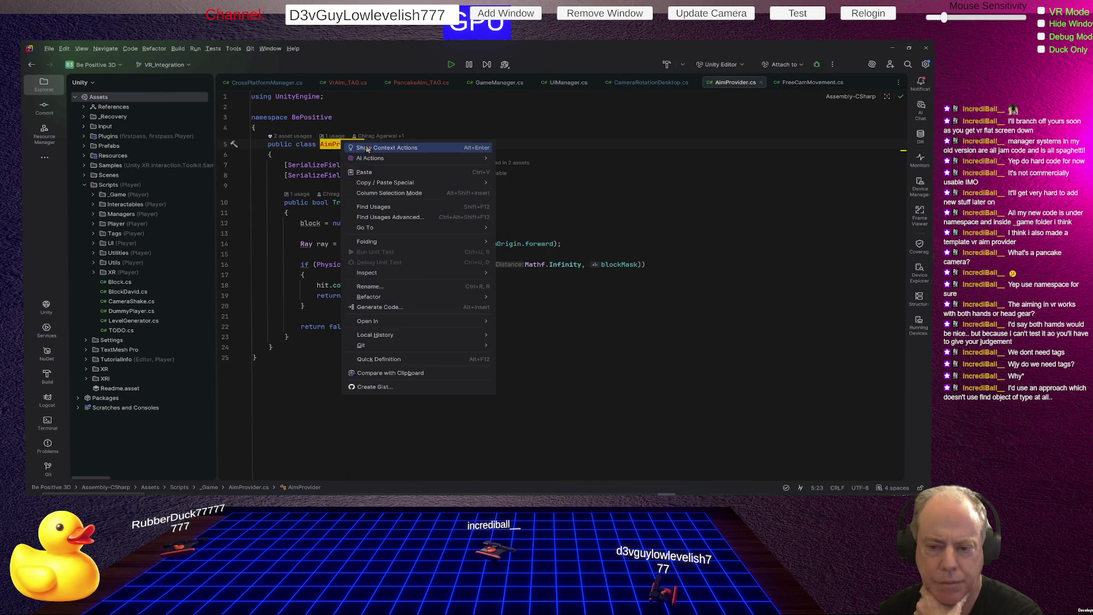
left_click(380, 217)
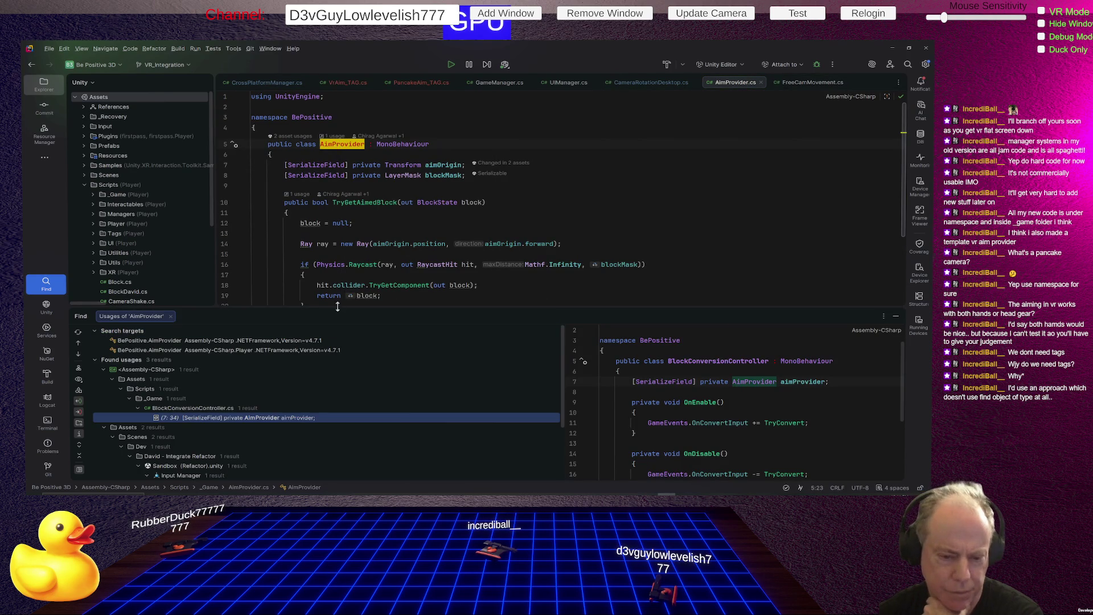
left_click_drag(367, 307, 420, 230)
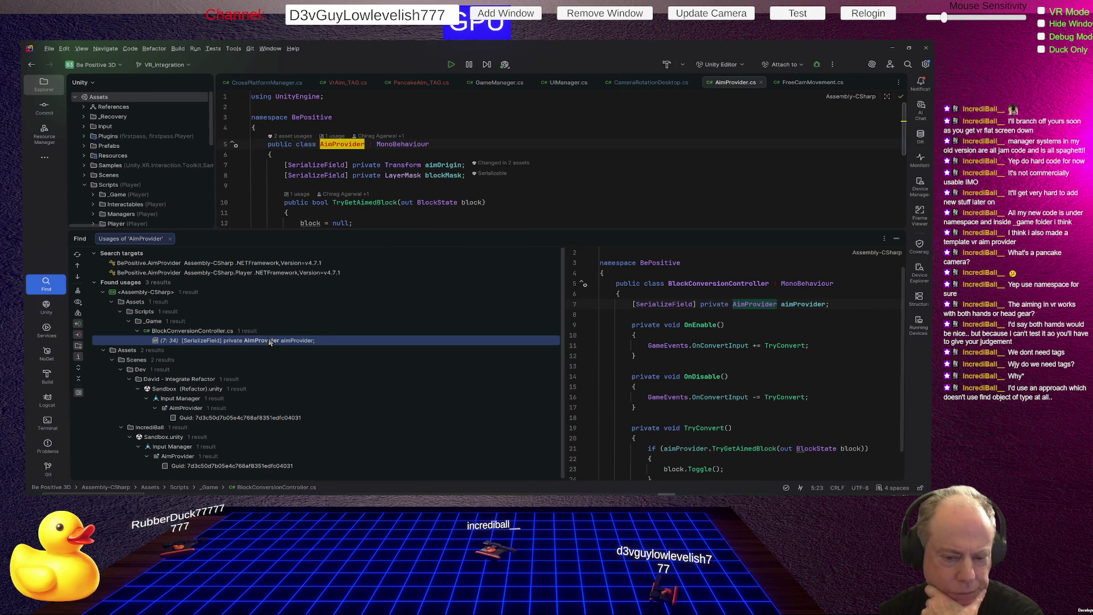
double_click(251, 339)
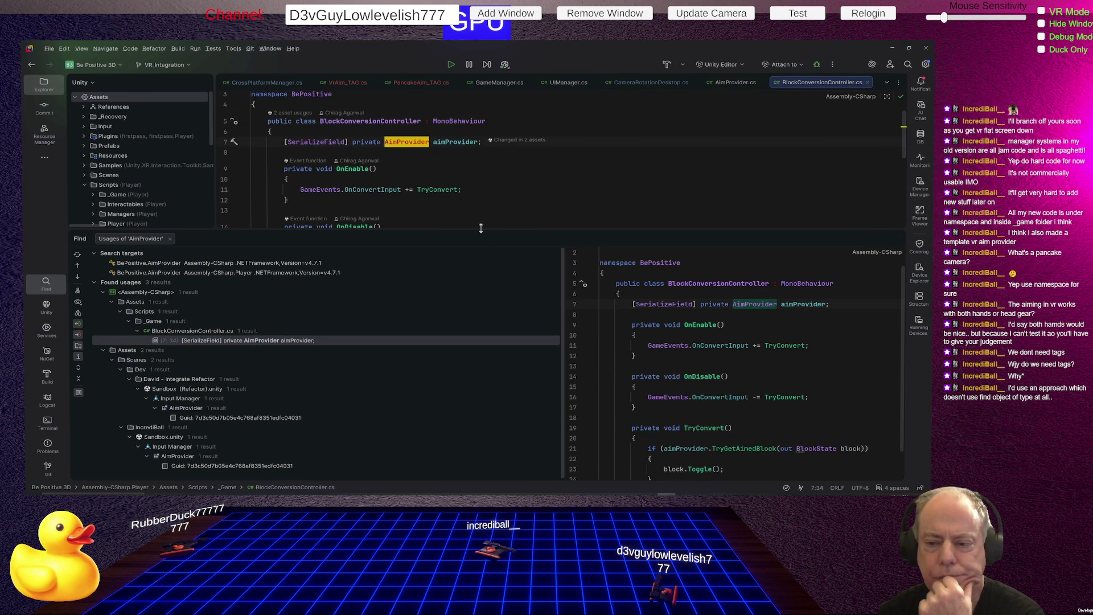
left_click_drag(482, 231, 491, 345)
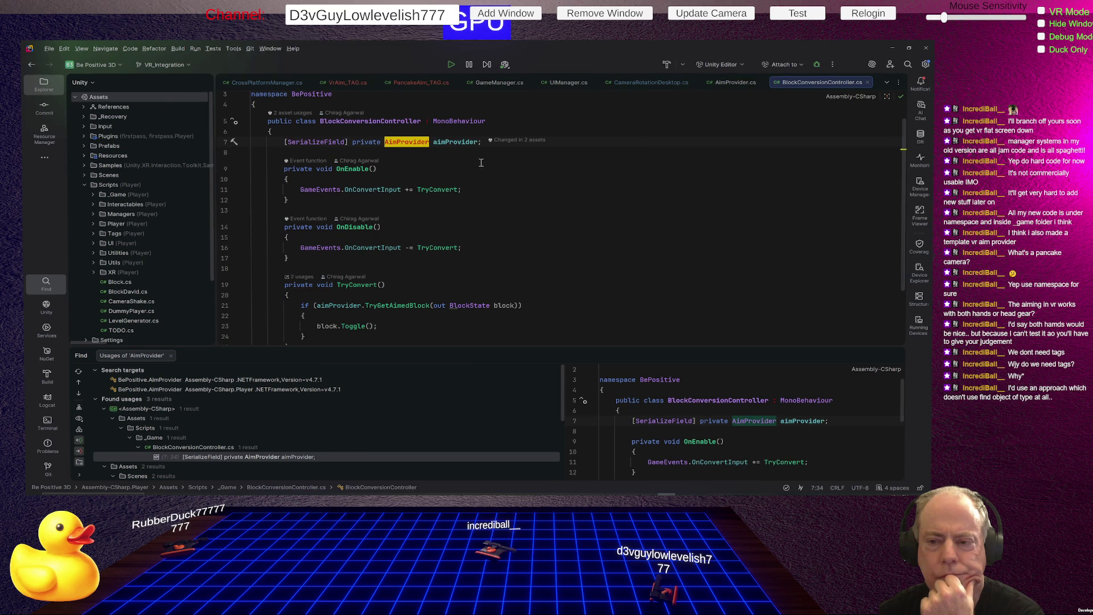
- Highlight the aimProvider field usages in BlockConversionController.cs, then return to Unity
left_click(453, 142)
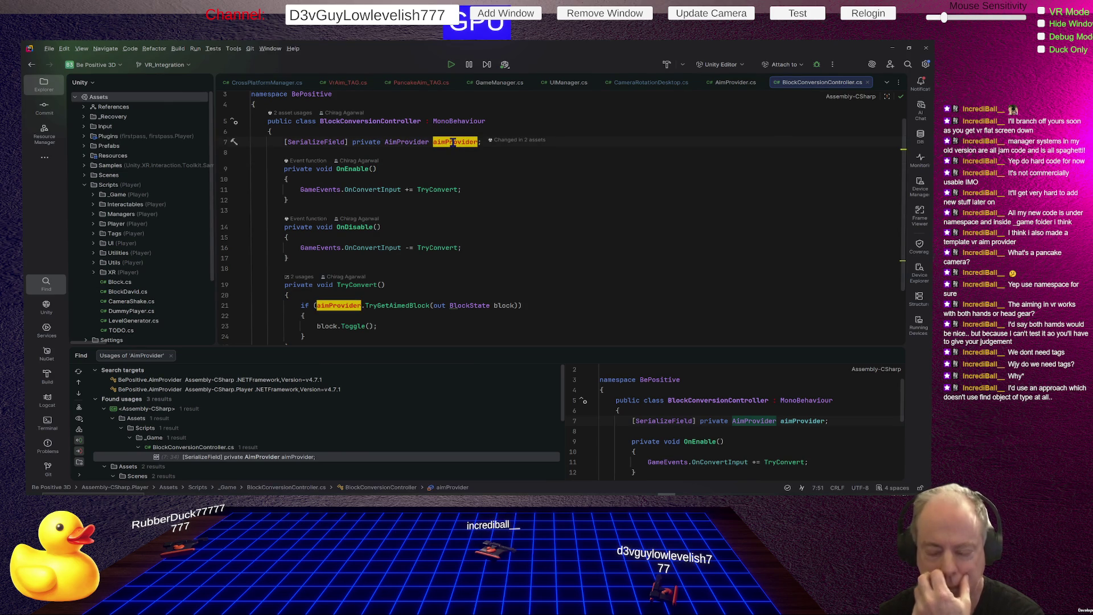
scroll(484, 179, "down", 1)
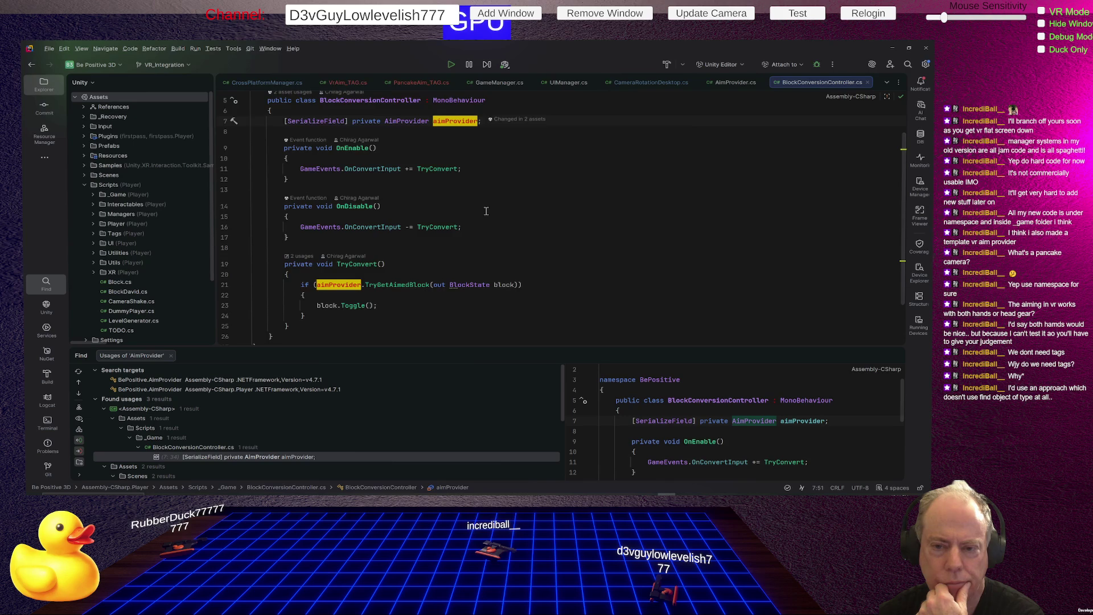
scroll(485, 214, "up", 2)
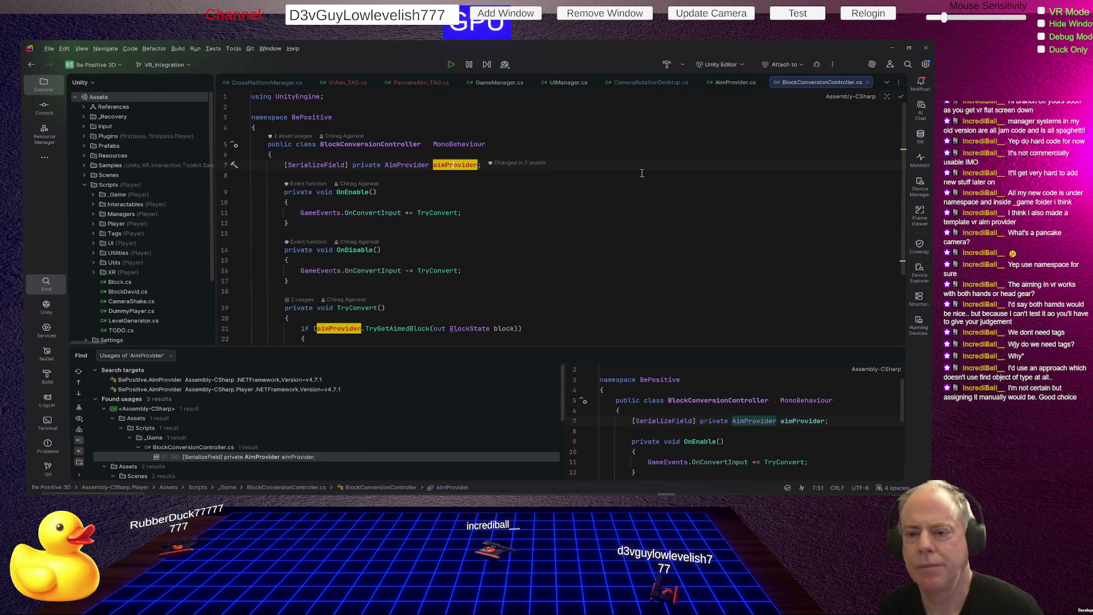
key("alt+Tab")
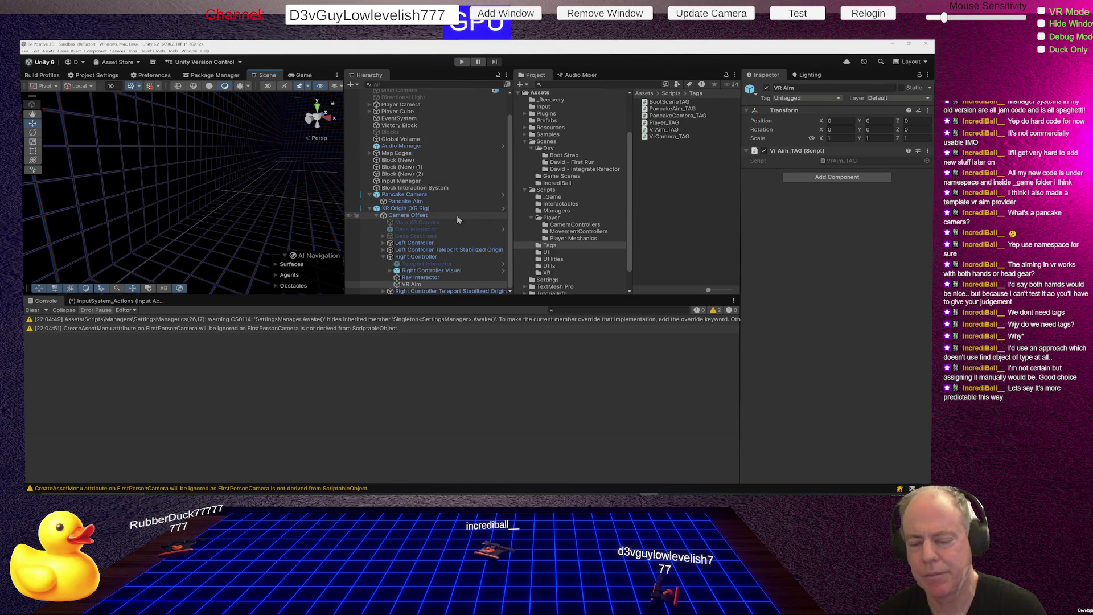
- Return to Rider and show the AimProvider.cs script
key("alt+Tab")
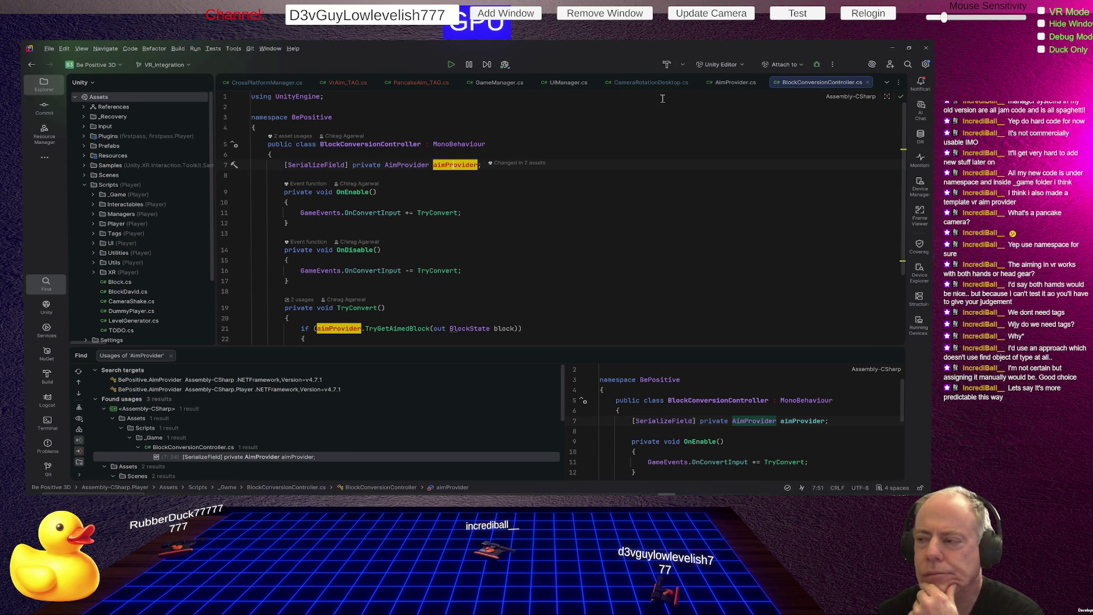
left_click(733, 83)
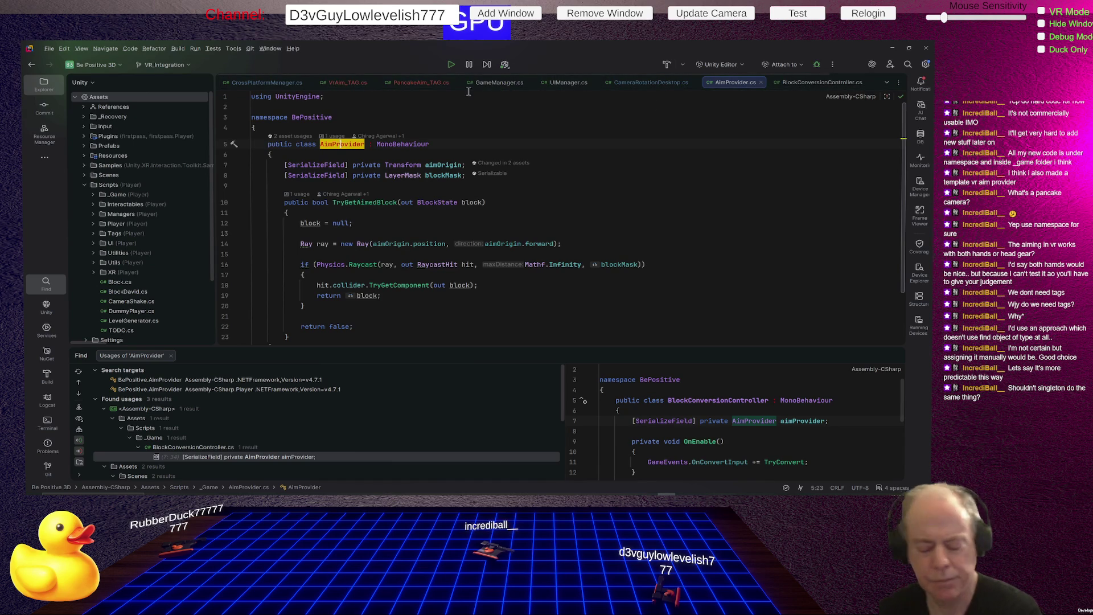
- Switch from Rider back to the Unity Editor
key("alt+Tab")
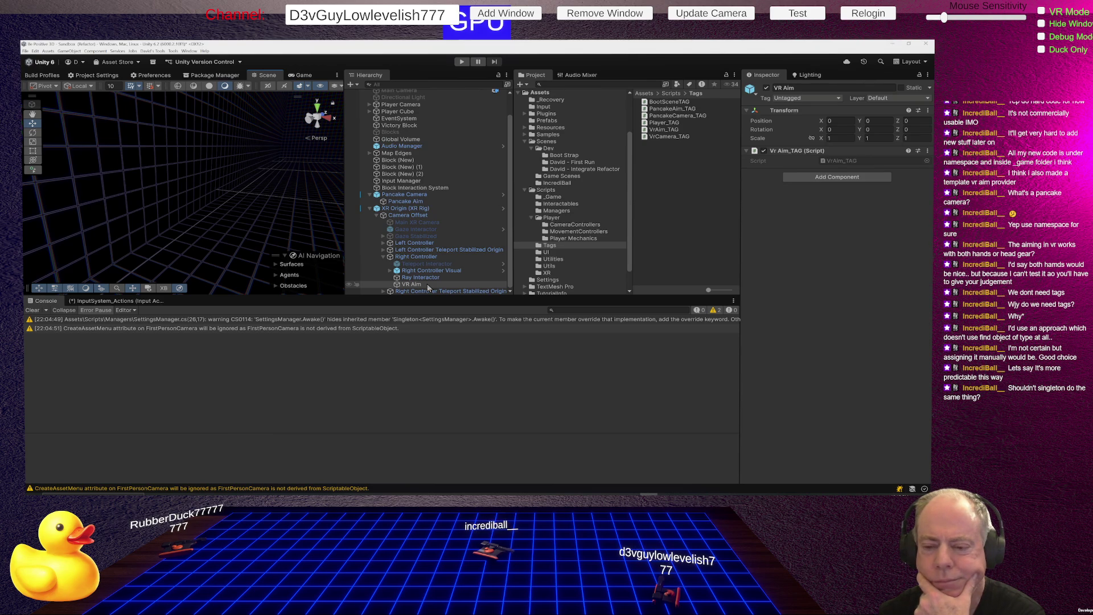
- Select VR Aim under Right Controller to view its VrAim_TAG script, then go back to Rider
left_click(423, 289)
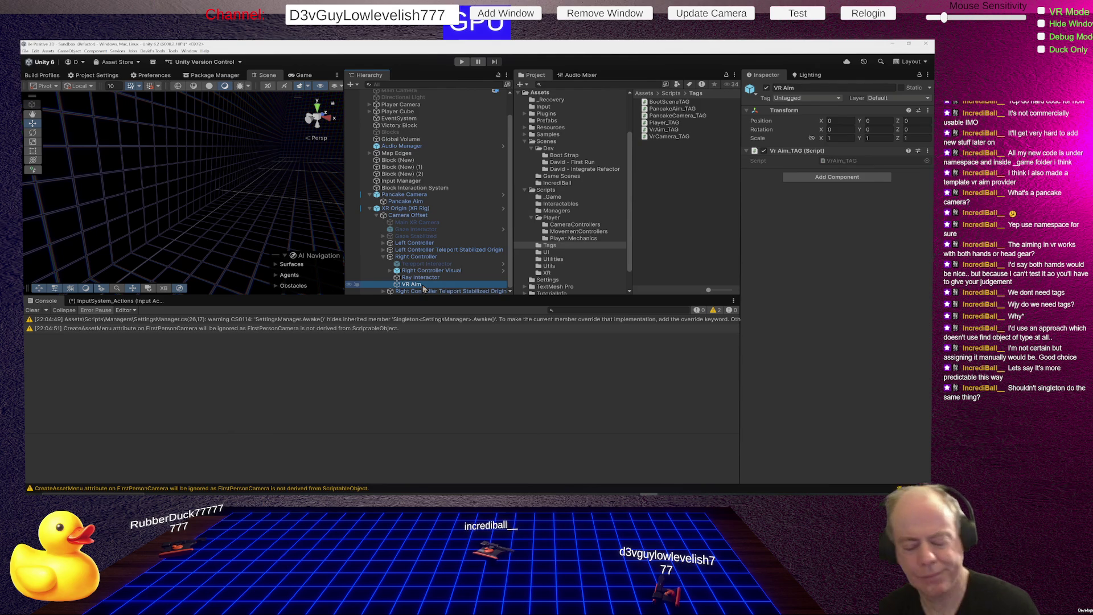
key("alt+Tab")
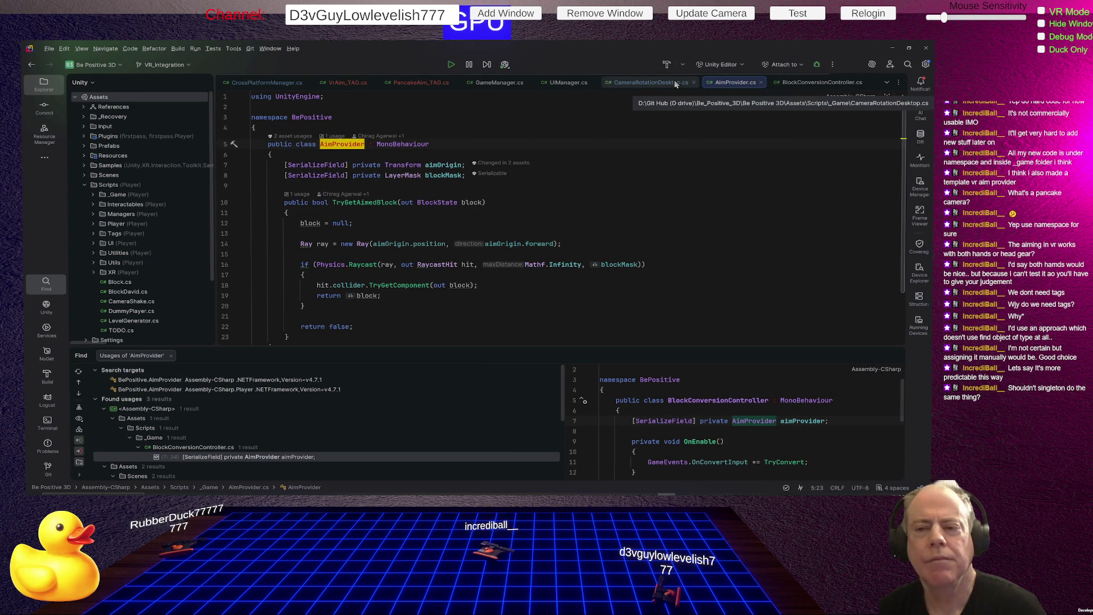
- From CrossPlatformManager.cs, jump to the Singleton base class and read its Awake logic
left_click(282, 83)
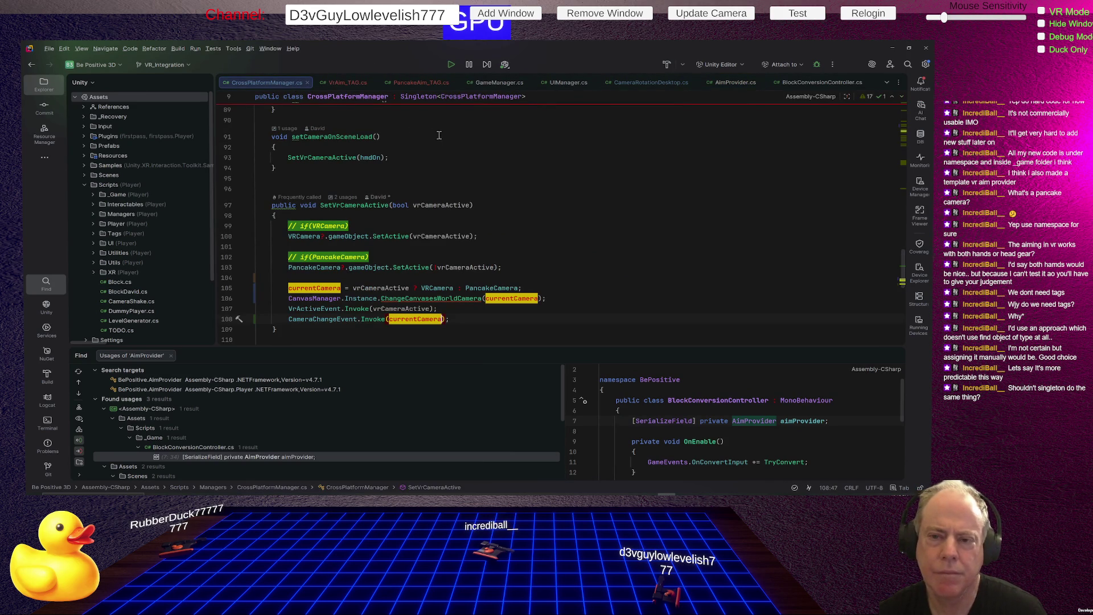
left_click(409, 96)
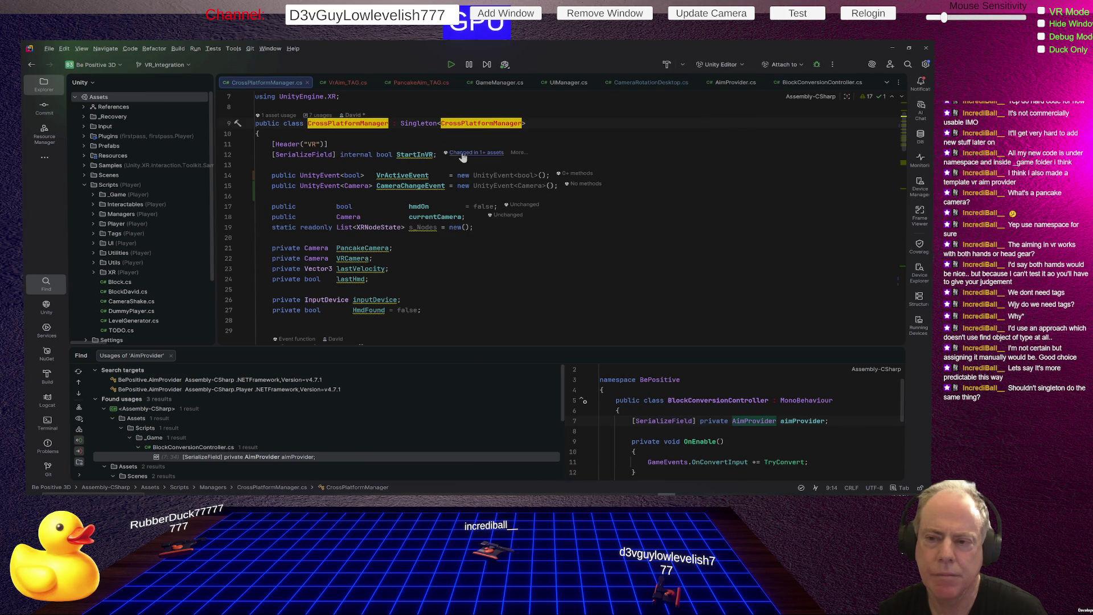
left_click(422, 124)
left_click(421, 123, "ctrl")
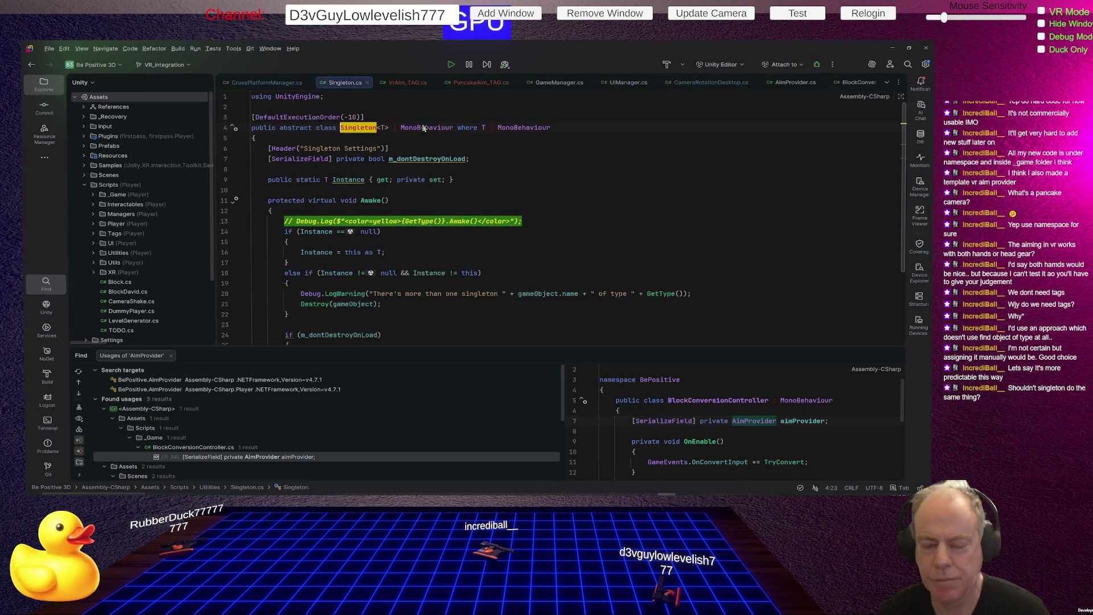
scroll(636, 159, "down", 3)
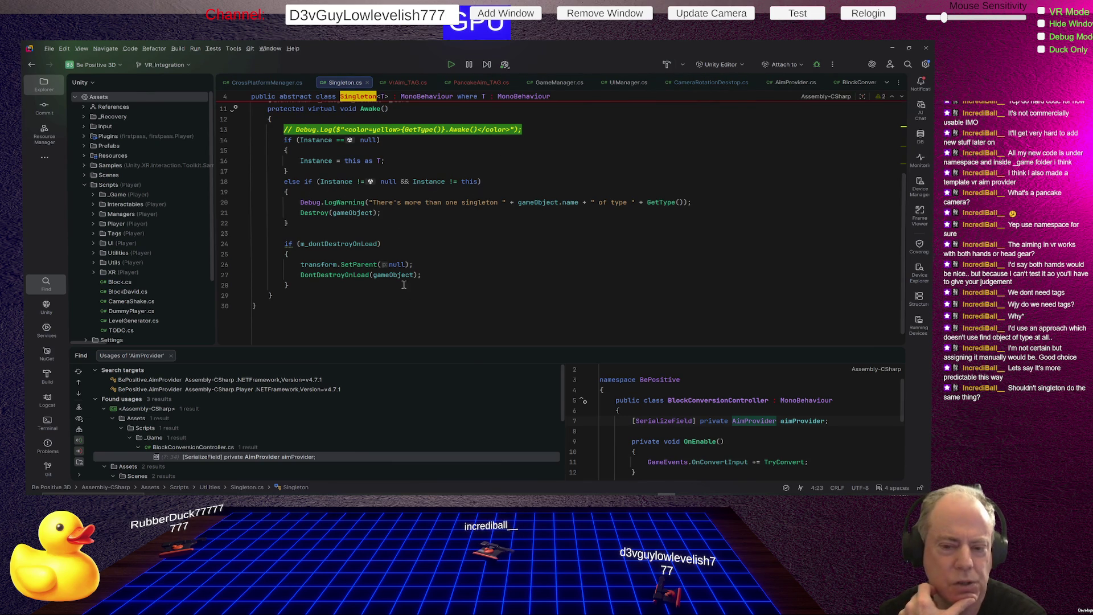
- Scroll up through Singleton.cs to review Singleton<T>'s m_dontDestroyOnLoad flag and static Instance property
scroll(453, 148, "up", 3)
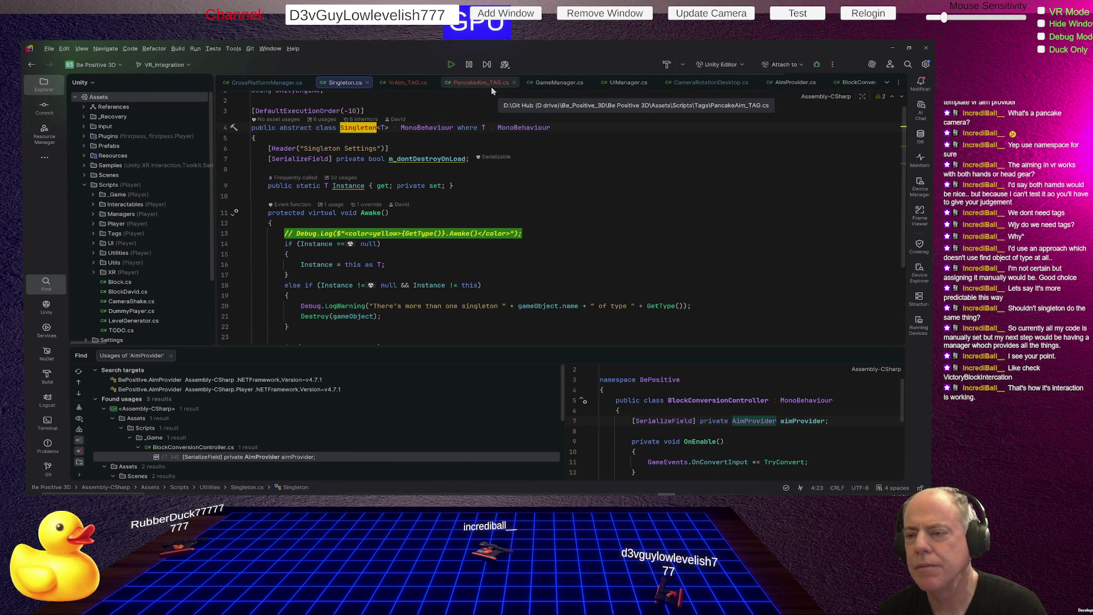
- Glance at GameManager.cs, then open AimProvider.cs and highlight the aimOrigin field
left_click(555, 83)
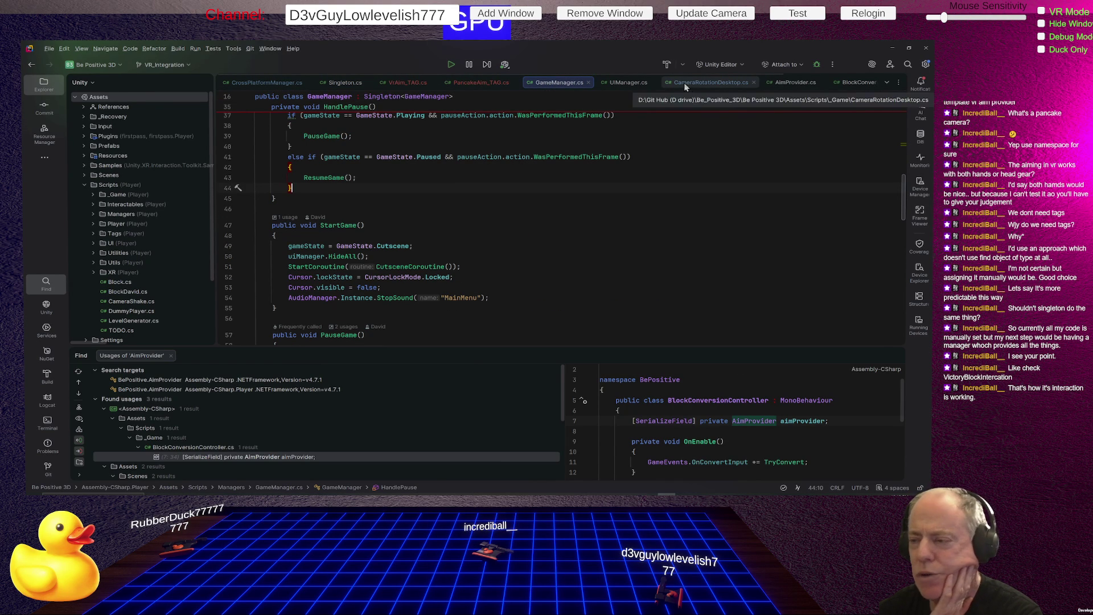
left_click(785, 84)
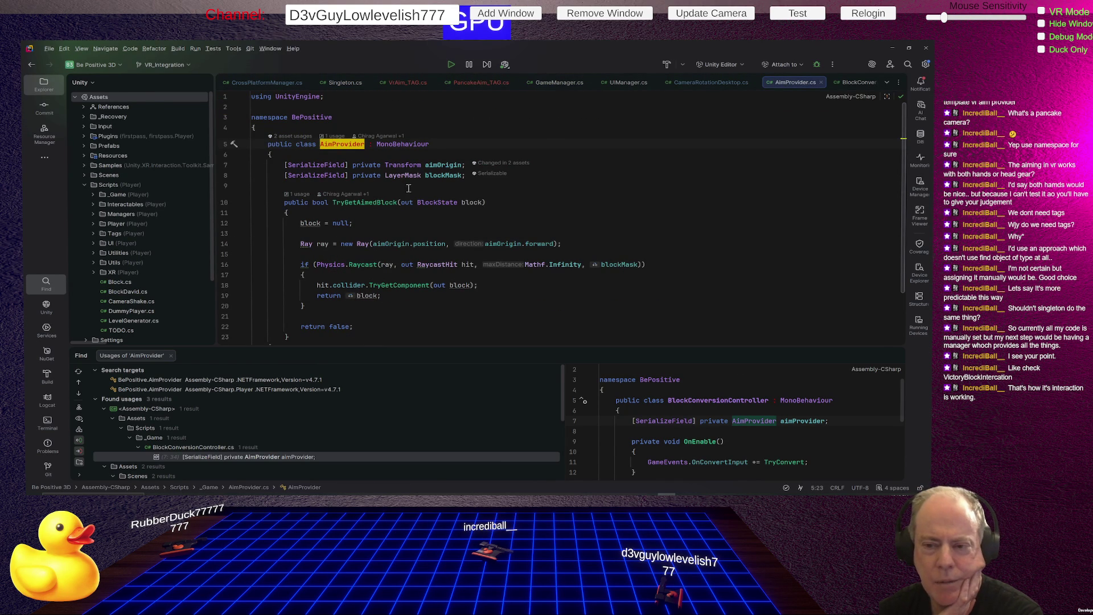
left_click(441, 165)
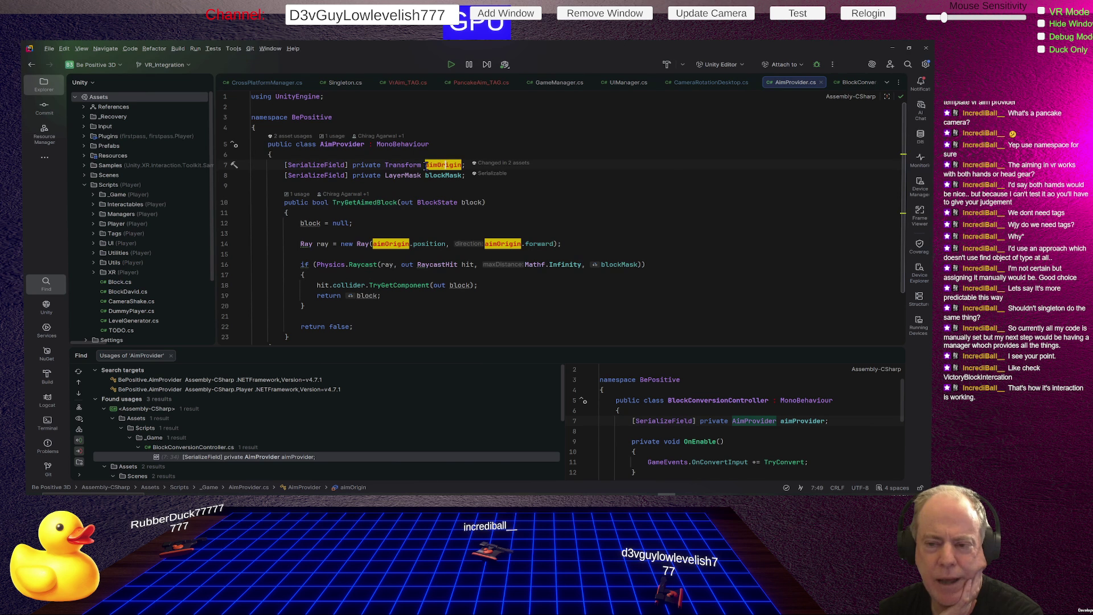
mouse_move(436, 164)
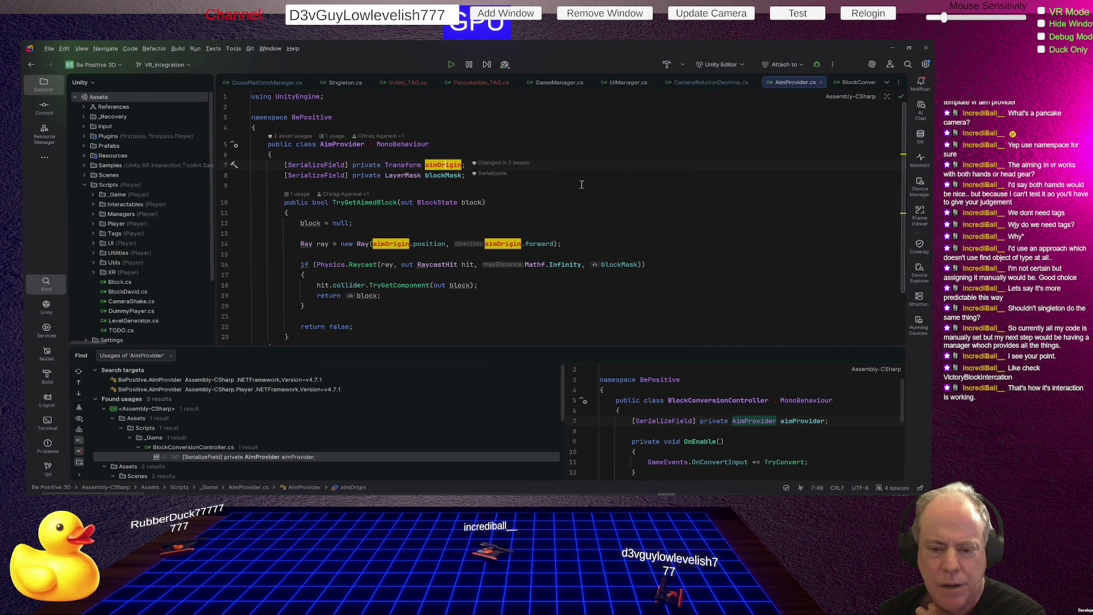
- Look over the AimProvider class declaration and its usages
left_click(355, 144)
left_click(343, 144)
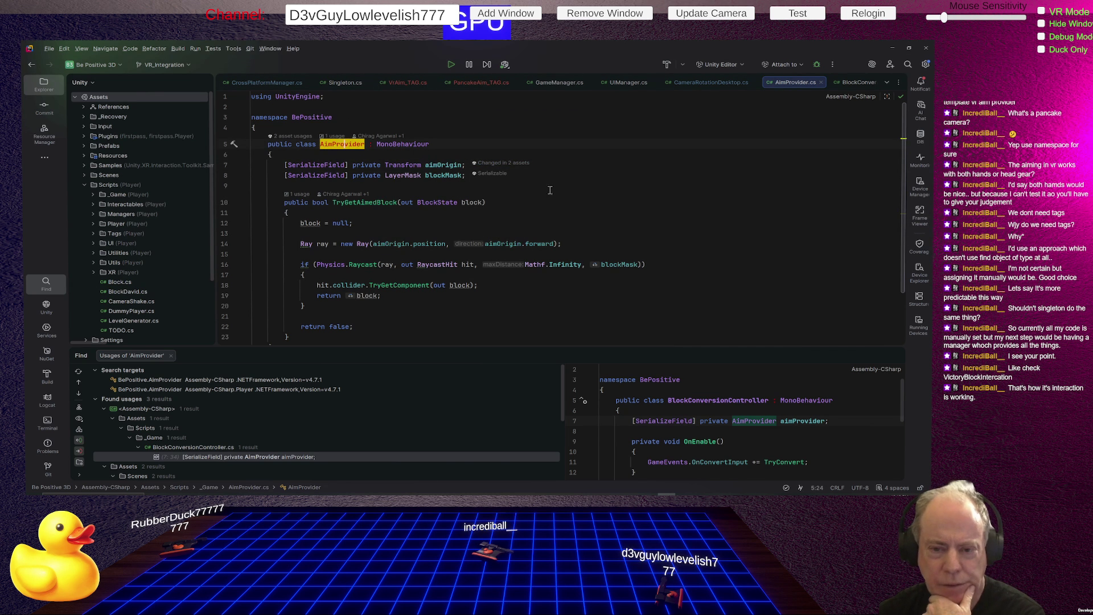
scroll(626, 188, "down", 2)
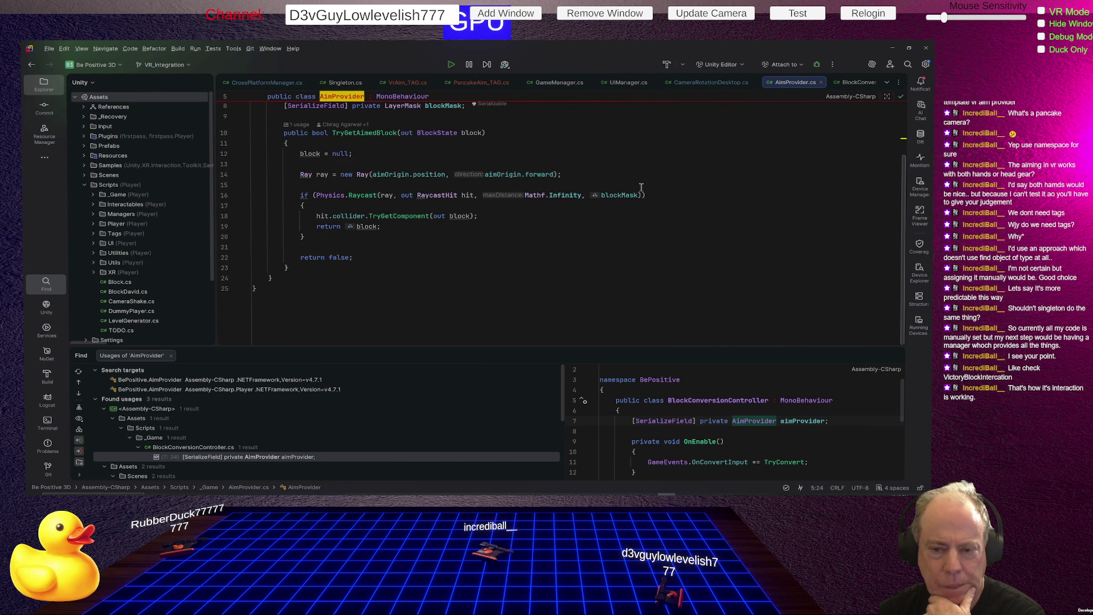
scroll(641, 188, "up", 2)
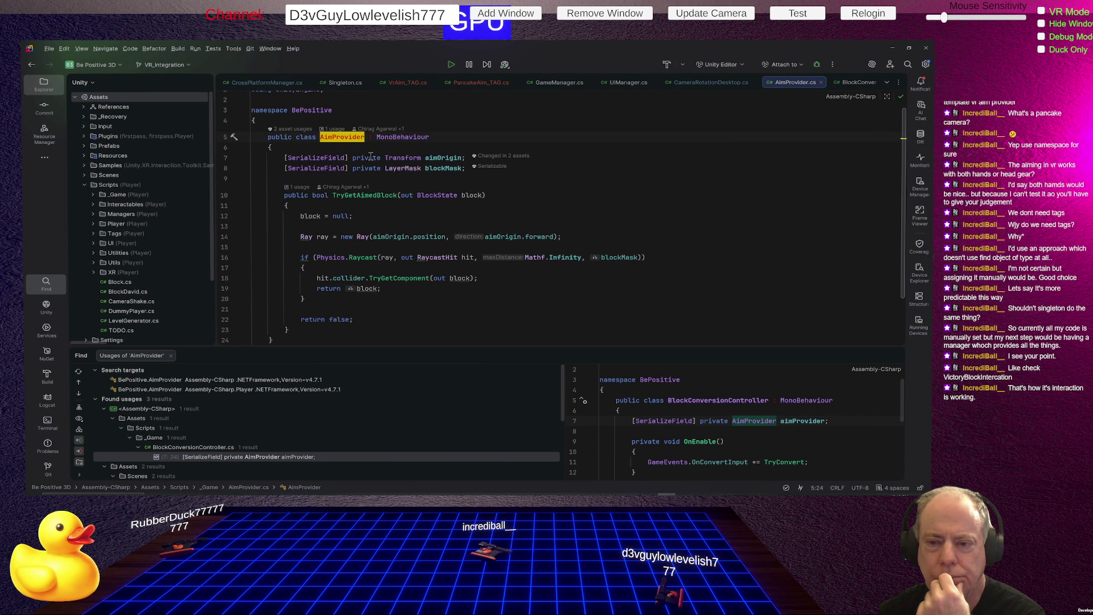
- Select the aimOrigin declaration line and show every usage of aimOrigin
left_click(368, 158)
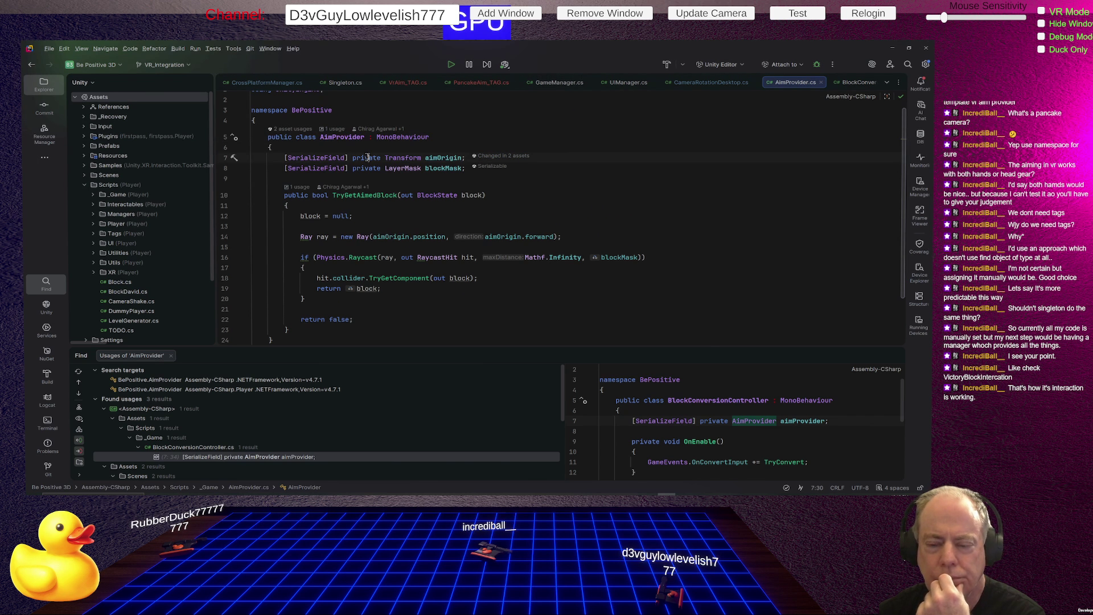
left_click_drag(278, 158, 472, 163)
key("shift+Up")
left_click(449, 157)
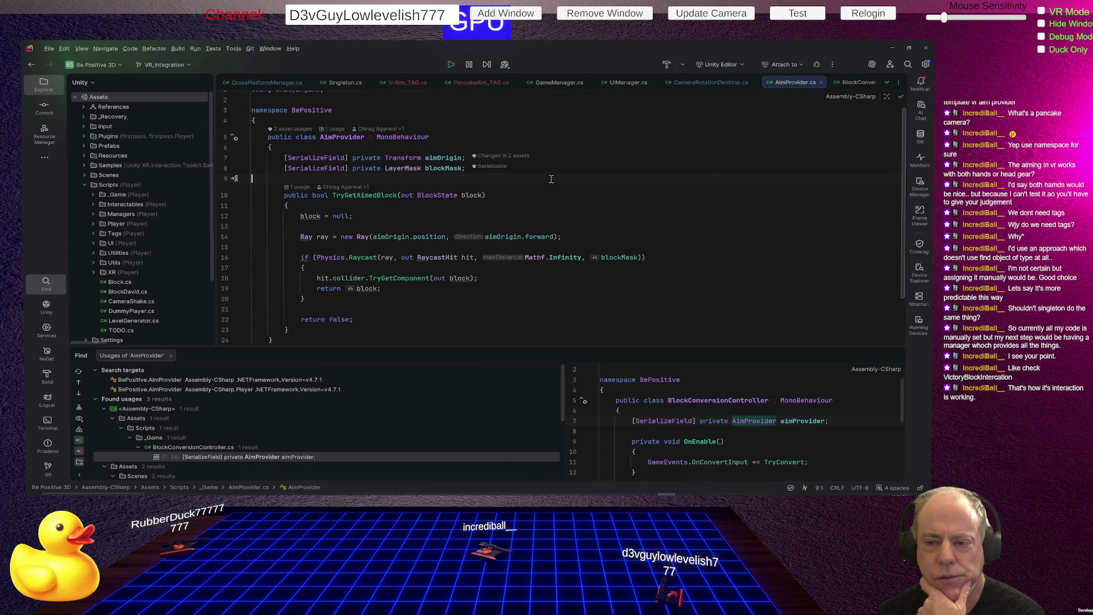
double_click(449, 158)
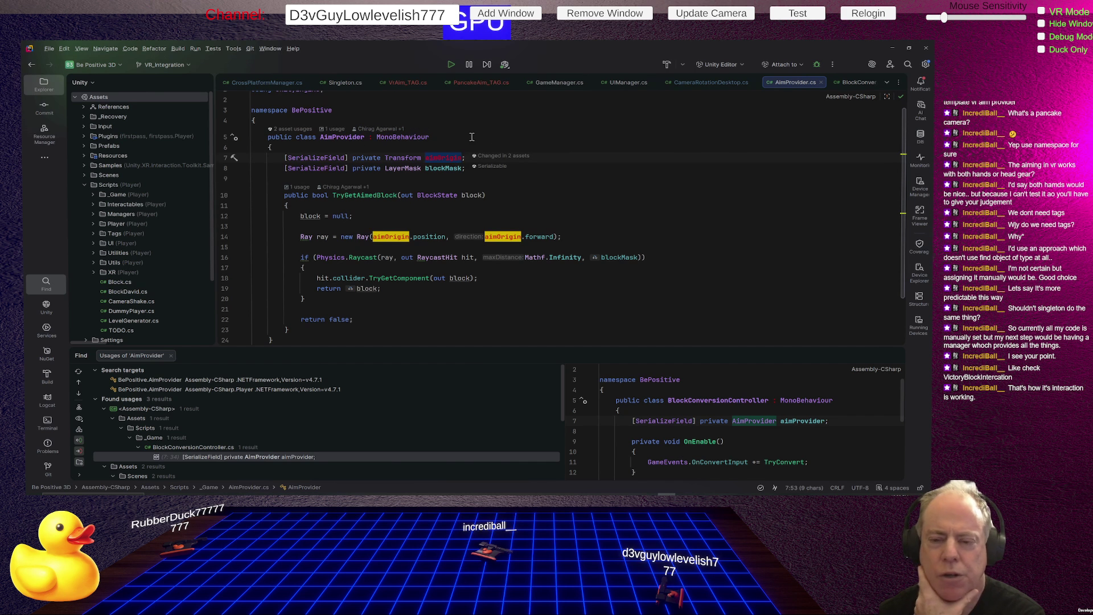
- Change aimOrigin's modifier from private to public in AimProvider.cs, then bring up GameManager.cs
double_click(365, 158)
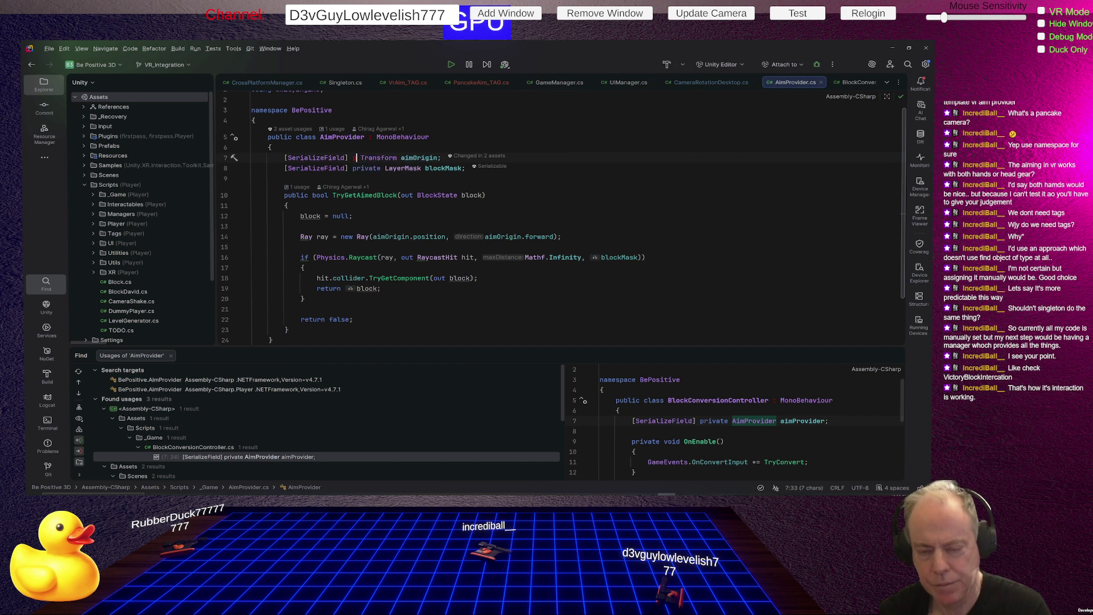
type("public")
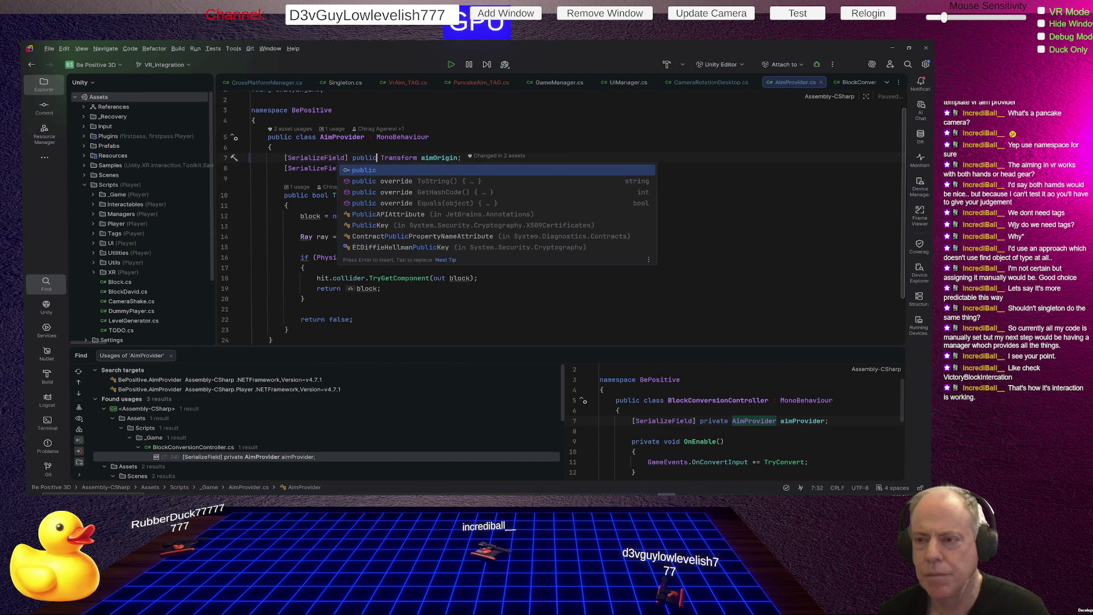
left_click(576, 136)
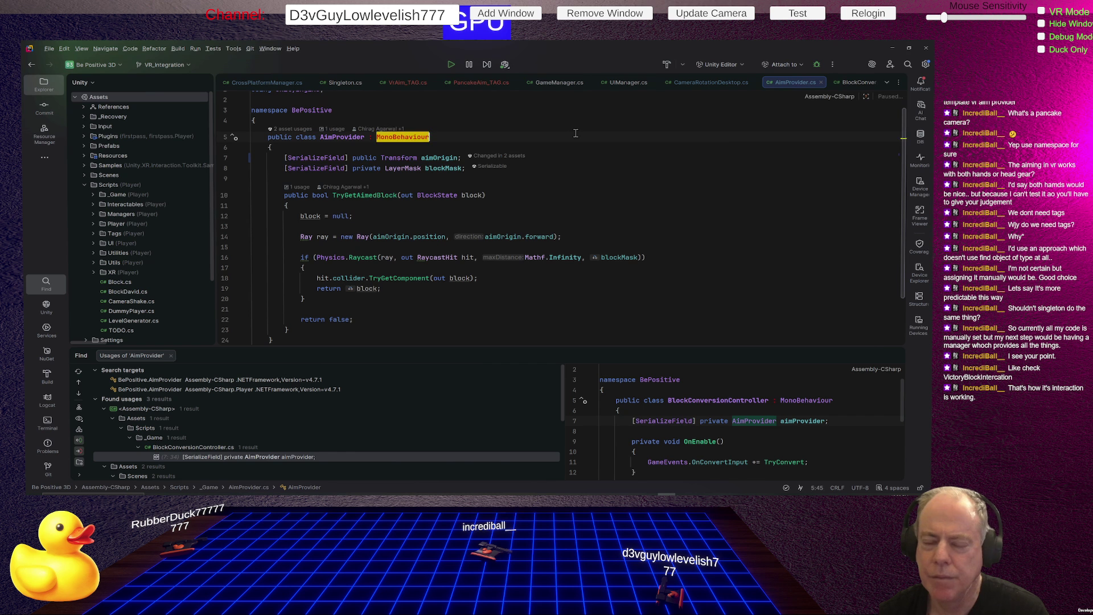
left_click(554, 82)
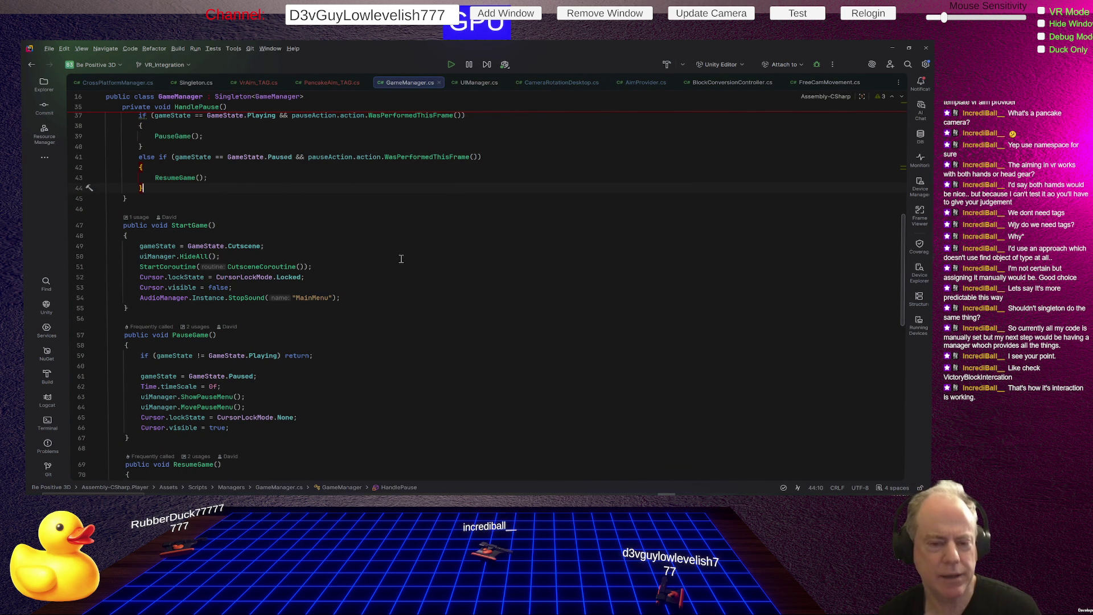
- Scroll GameManager.cs, recheck aimOrigin's usages in AimProvider.cs, then switch to Unity to recompile
scroll(404, 271, "down", 2)
scroll(405, 271, "down", 2)
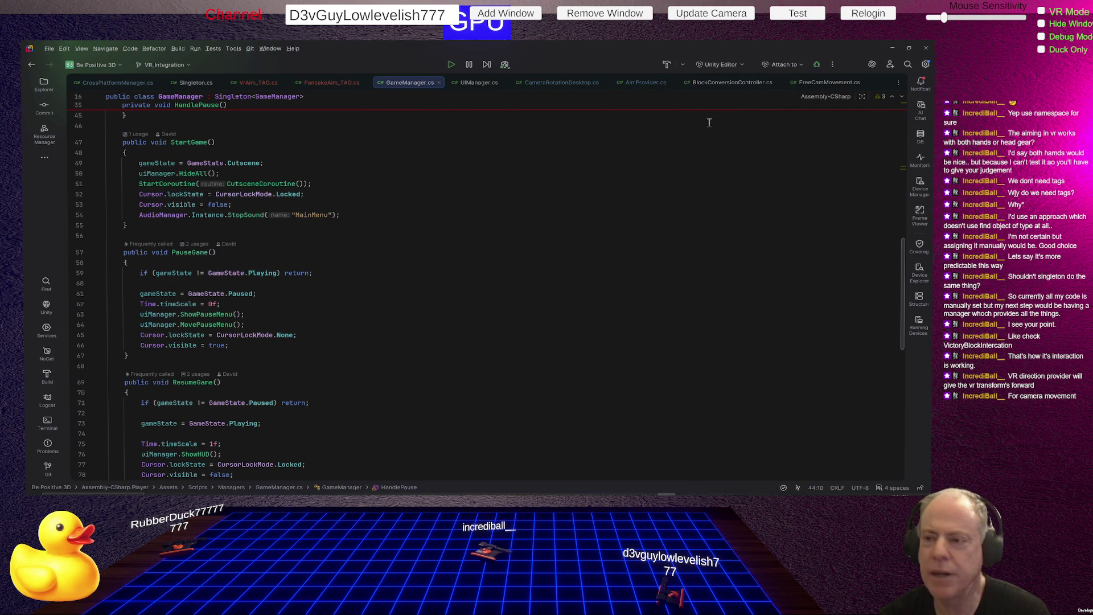
left_click(644, 84)
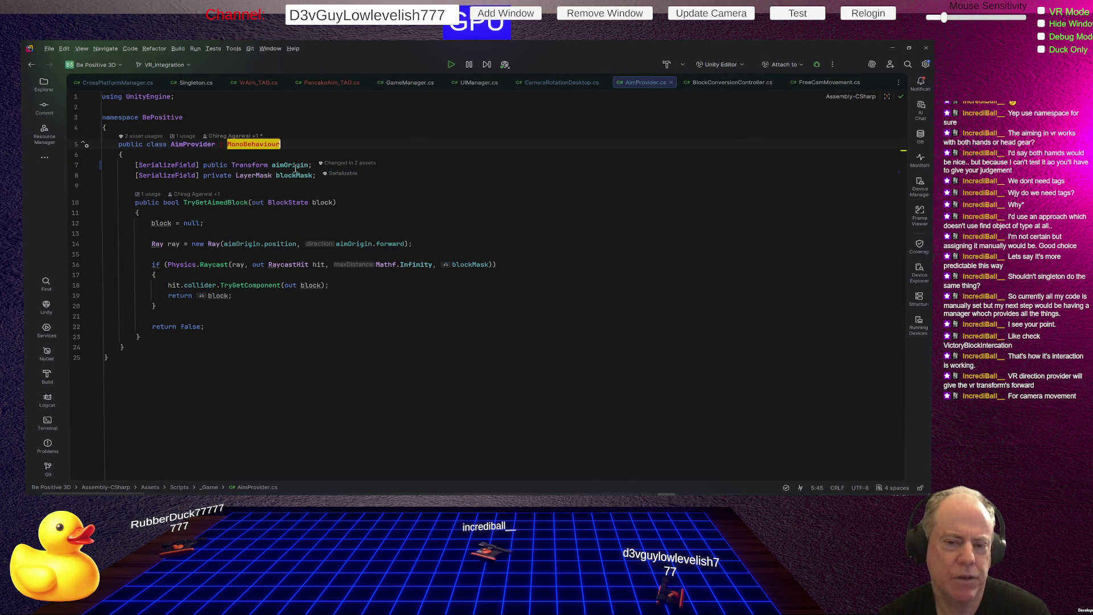
left_click(292, 165)
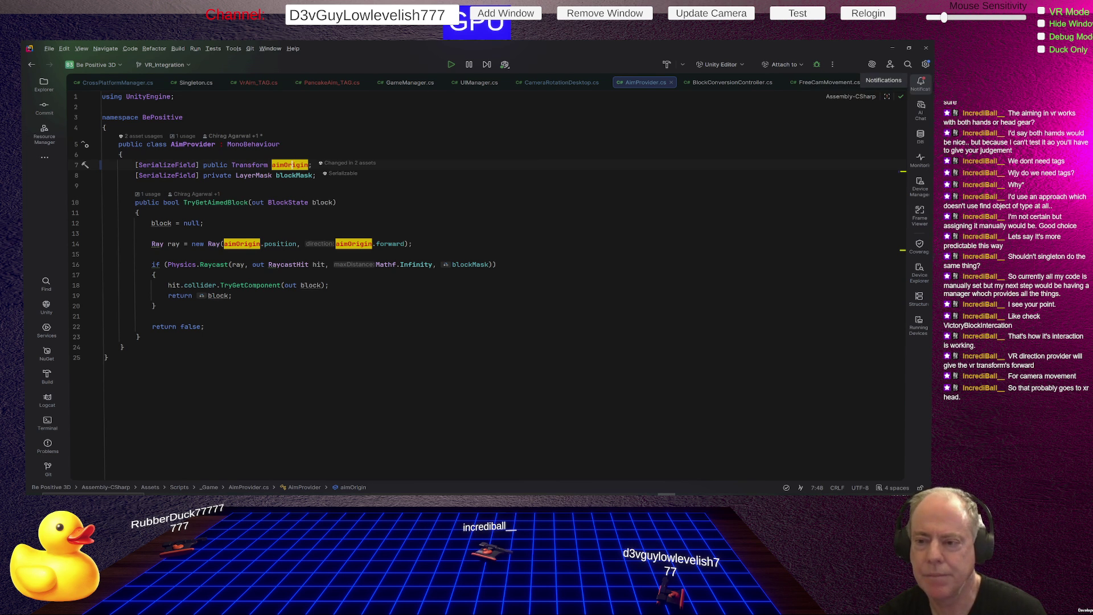
key("alt+Tab")
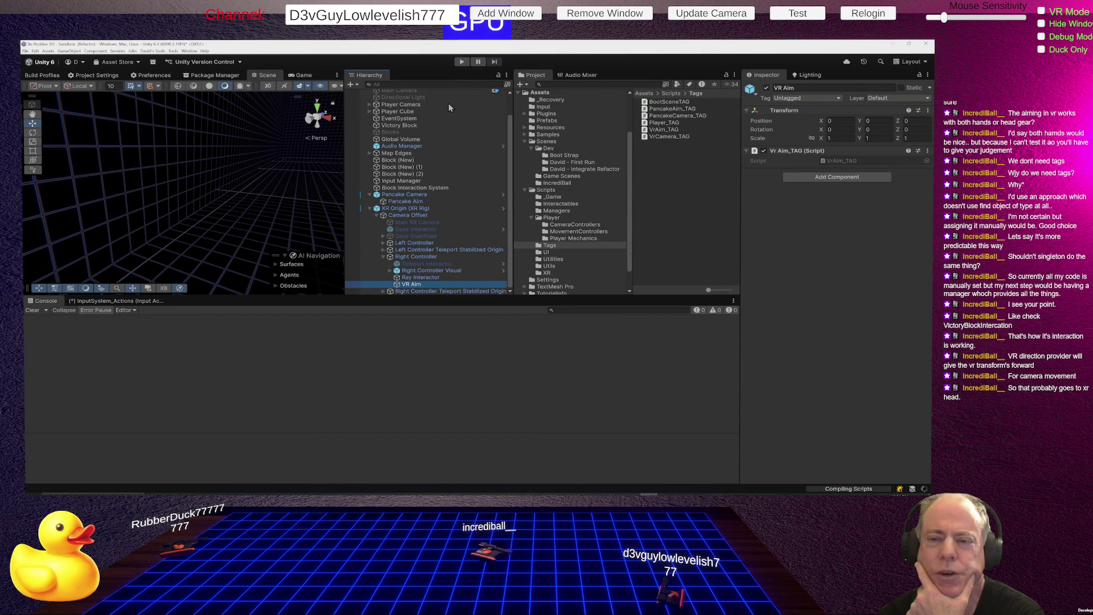
- Inspect Player Camera and its child Block Interaction System in Unity, then return to Rider
left_click(397, 111)
left_click(396, 105)
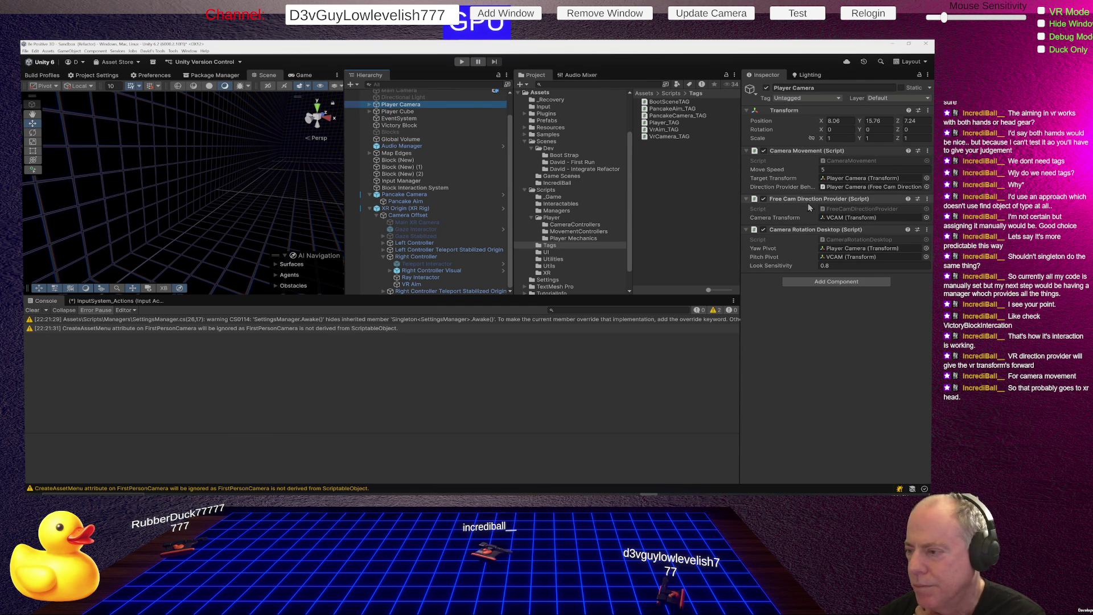
left_click(370, 105)
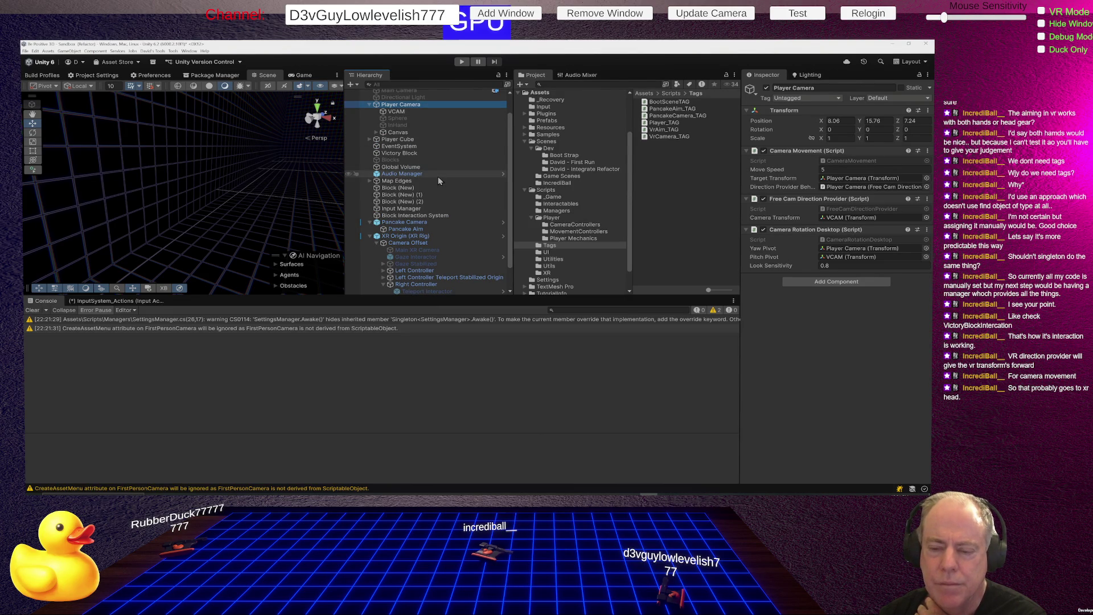
left_click(416, 216)
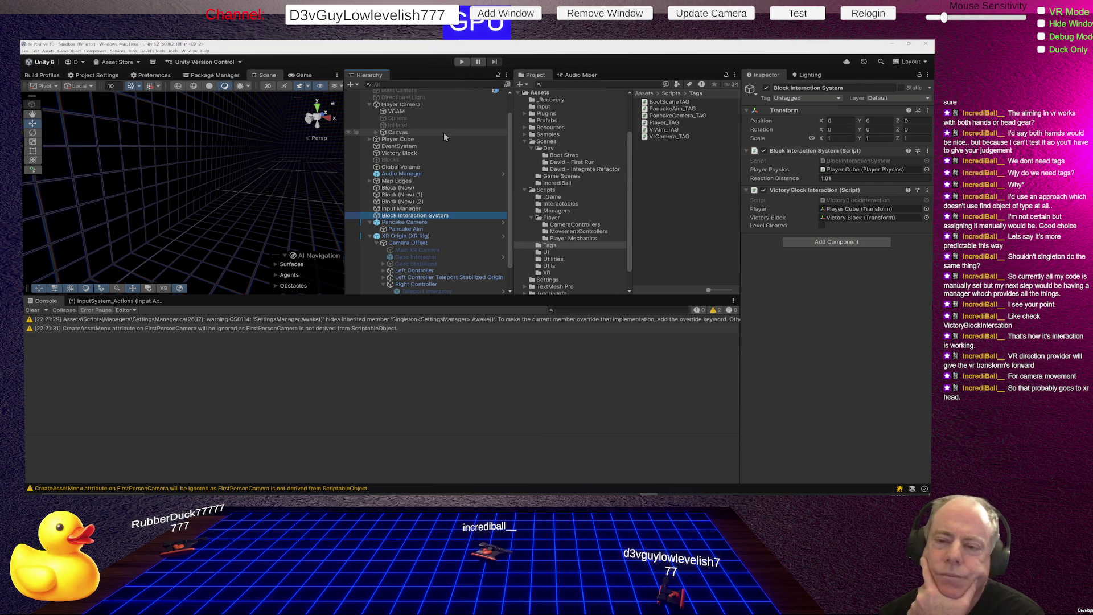
left_click(418, 105)
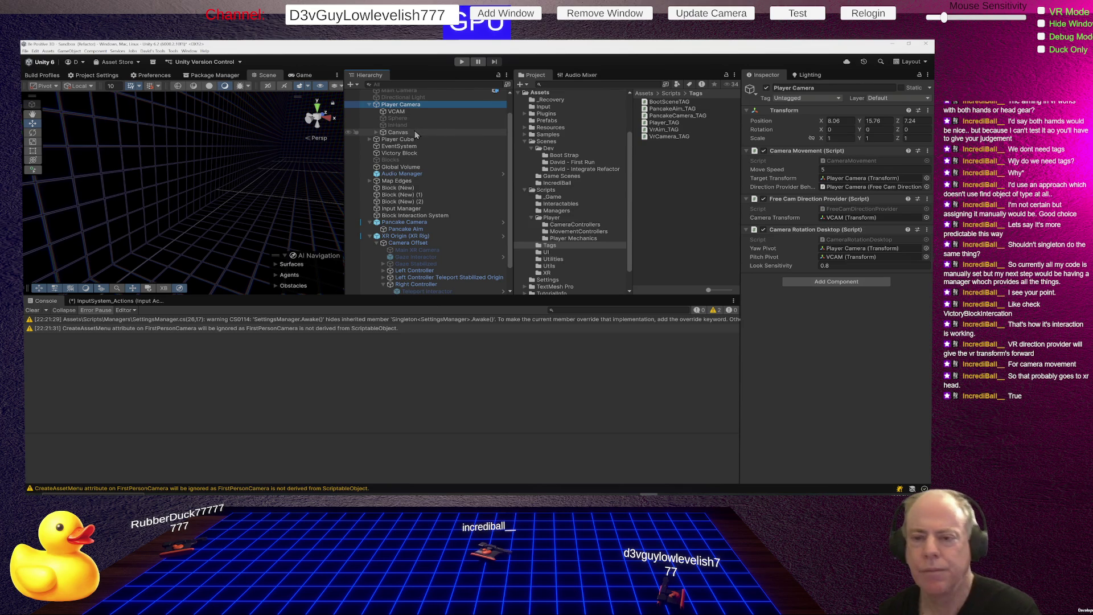
key("alt+Tab")
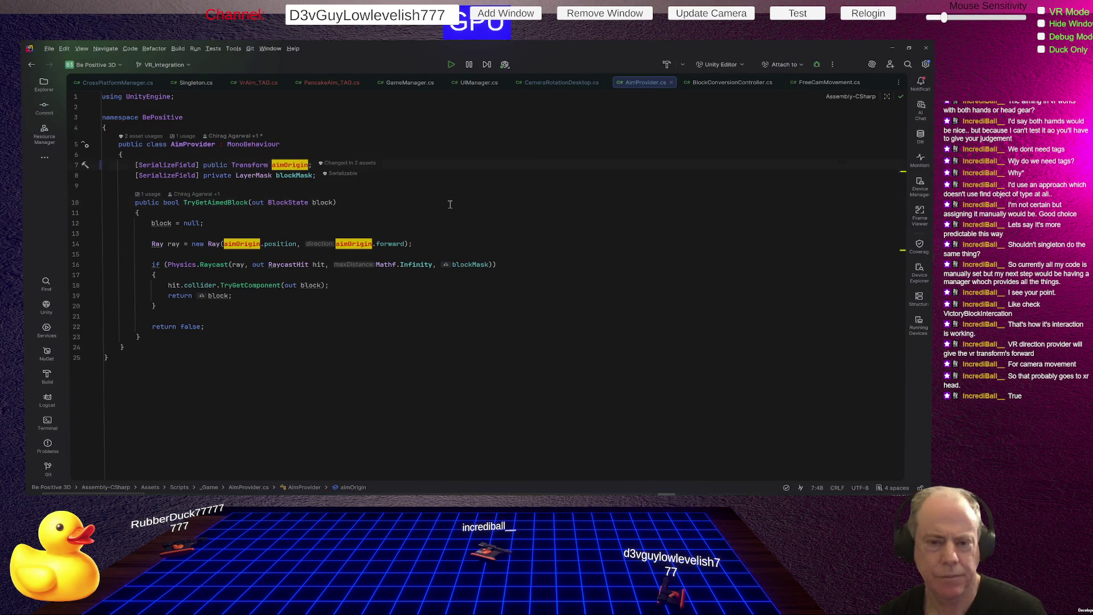
- Run Find Usages on AimProvider and jump to its Input Manager usage in the Sandbox scene
left_click(450, 204)
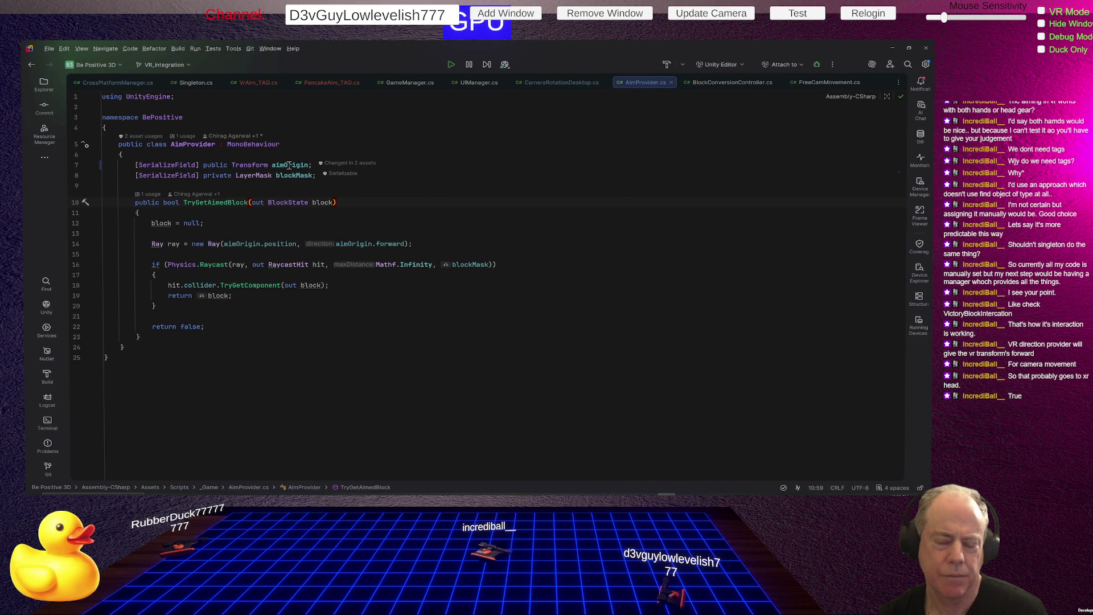
right_click(201, 145)
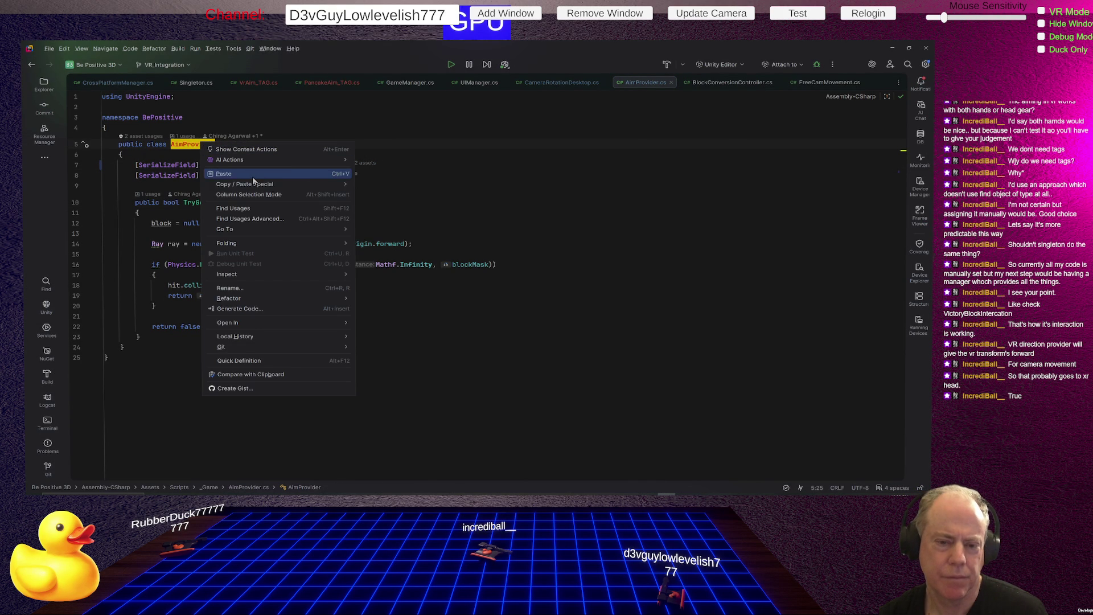
mouse_move(271, 186)
mouse_move(322, 244)
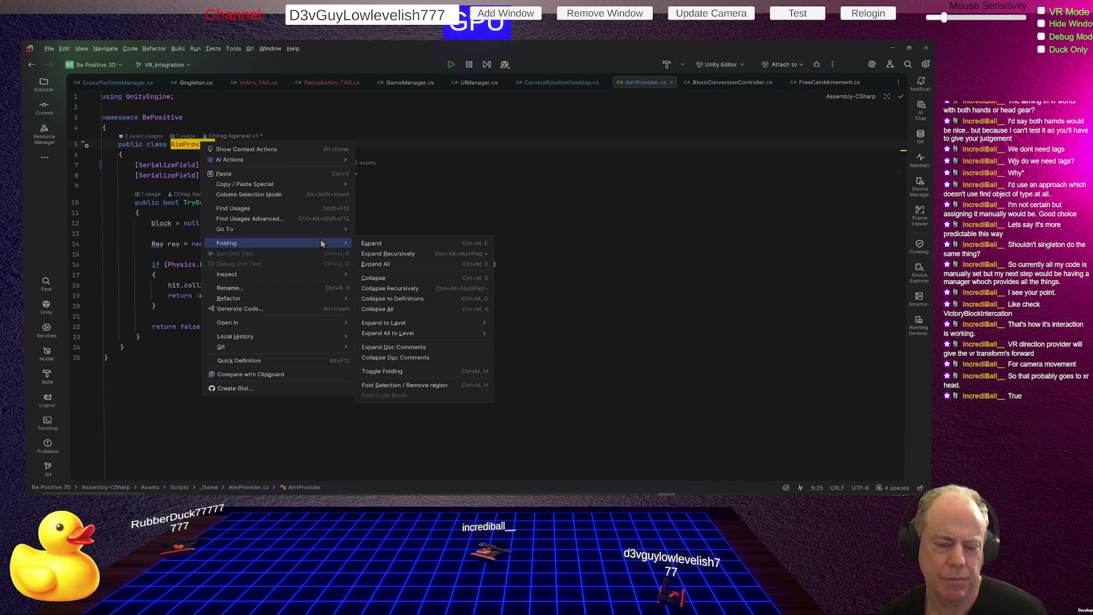
left_click(267, 209)
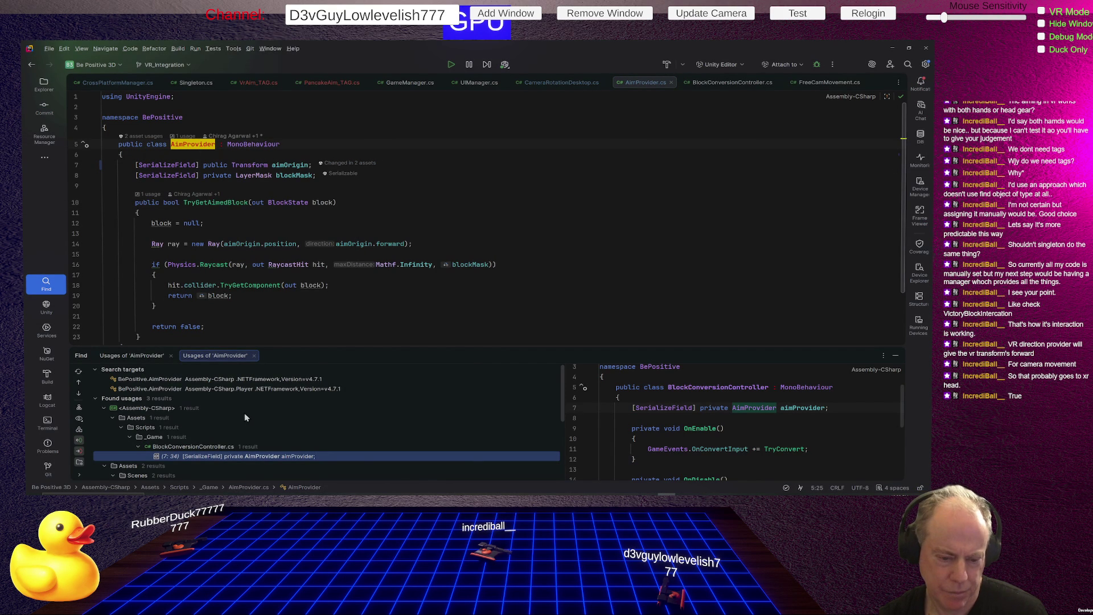
scroll(430, 381, "down", 4)
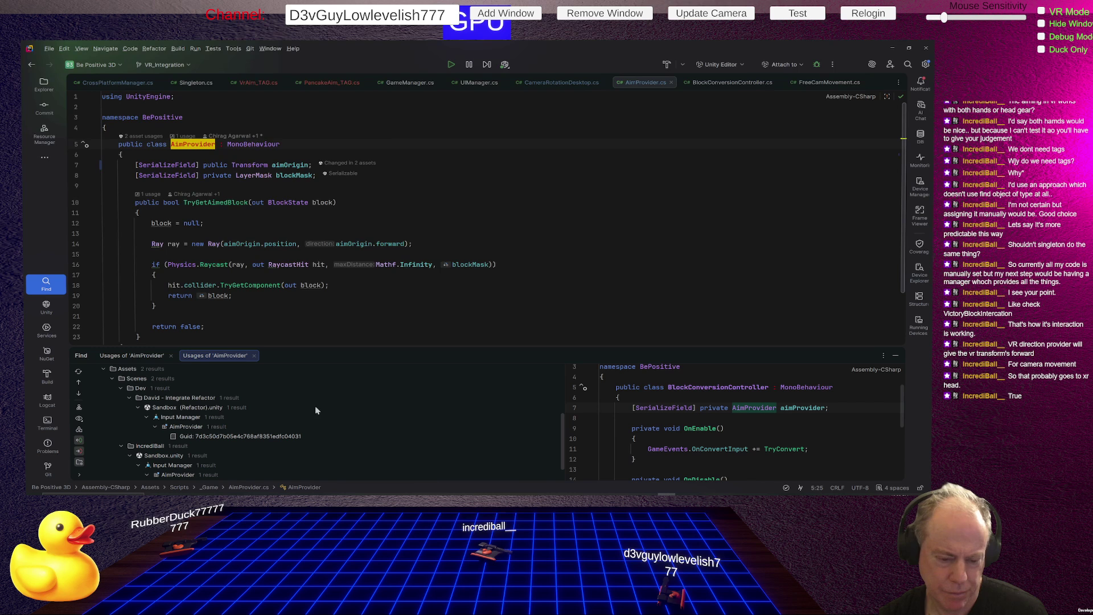
double_click(184, 433)
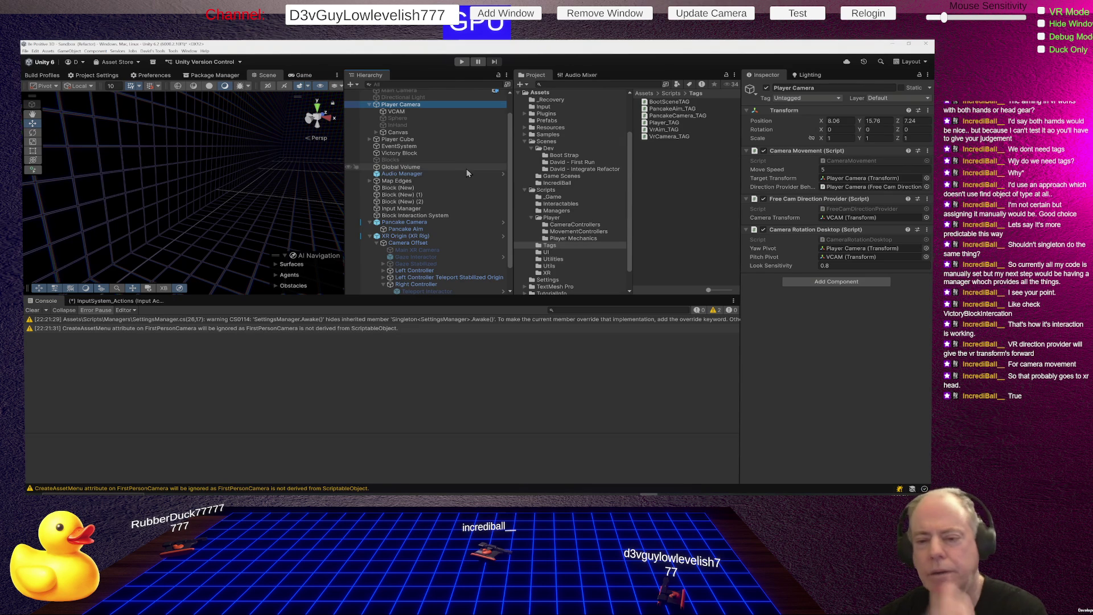
- Select Input Manager and confirm its Aim Provider uses Pancake Camera as Aim Origin, then return to Rider
left_click(417, 209)
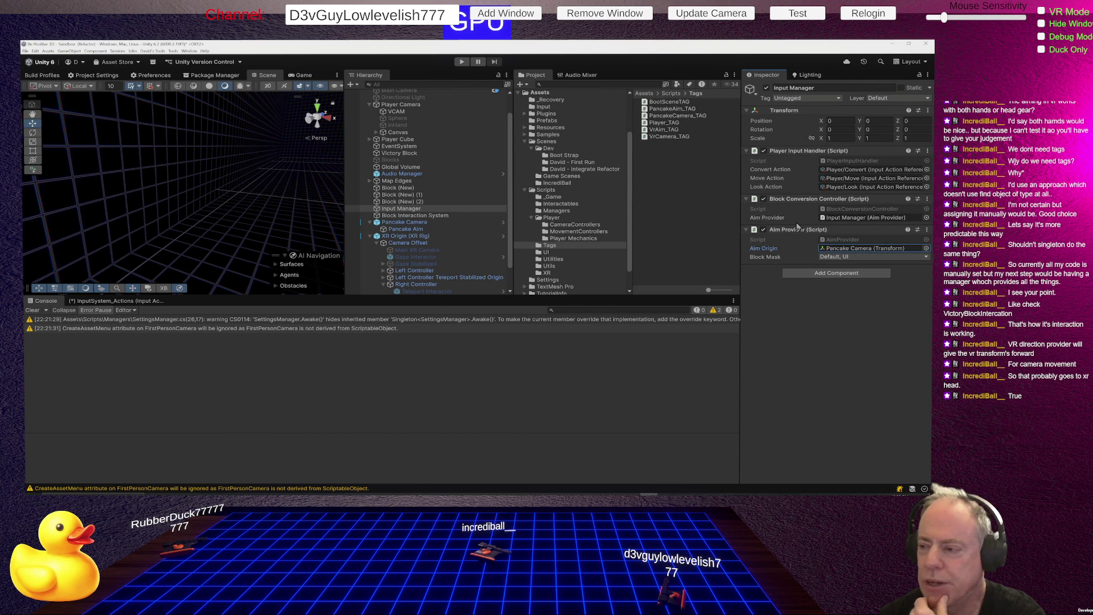
left_click(412, 210)
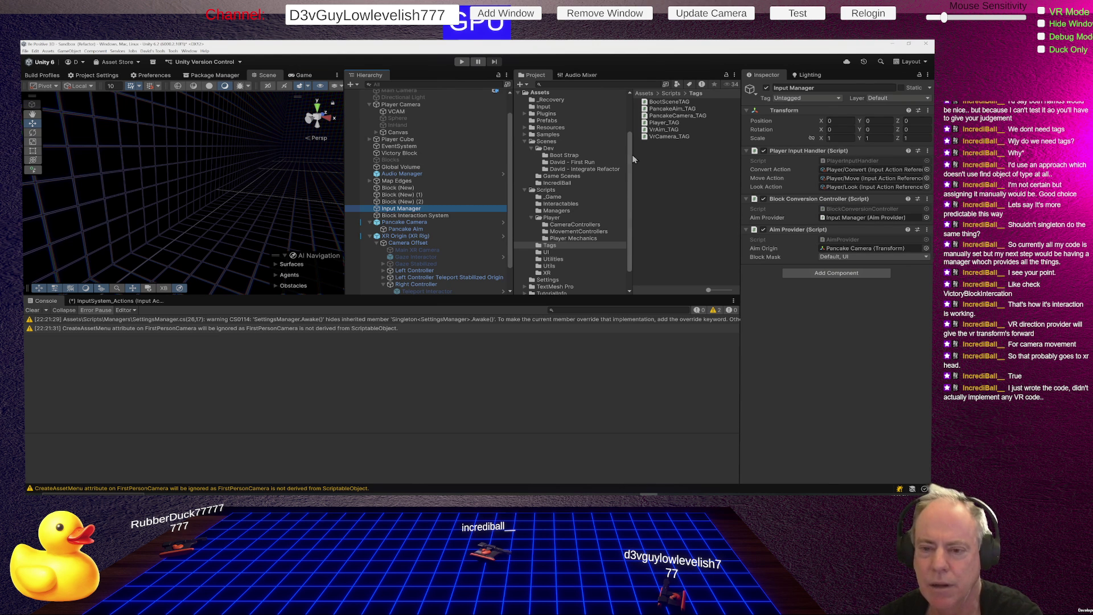
key("alt+Tab")
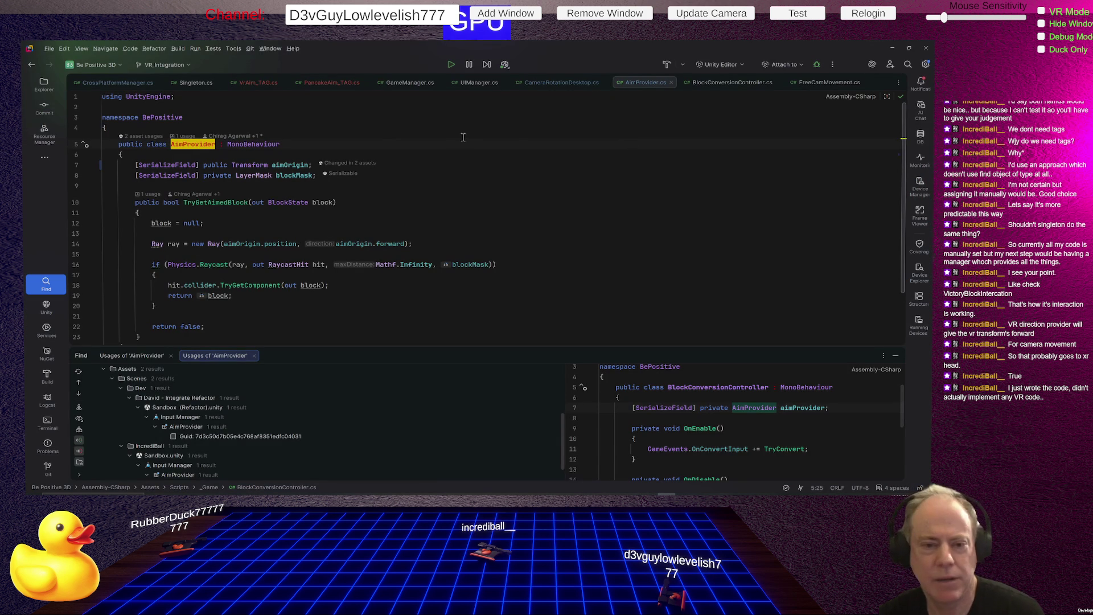
- Open VRDirectionProvider.cs from Scripts > _Game in Rider's Explorer file tree
left_click(43, 87)
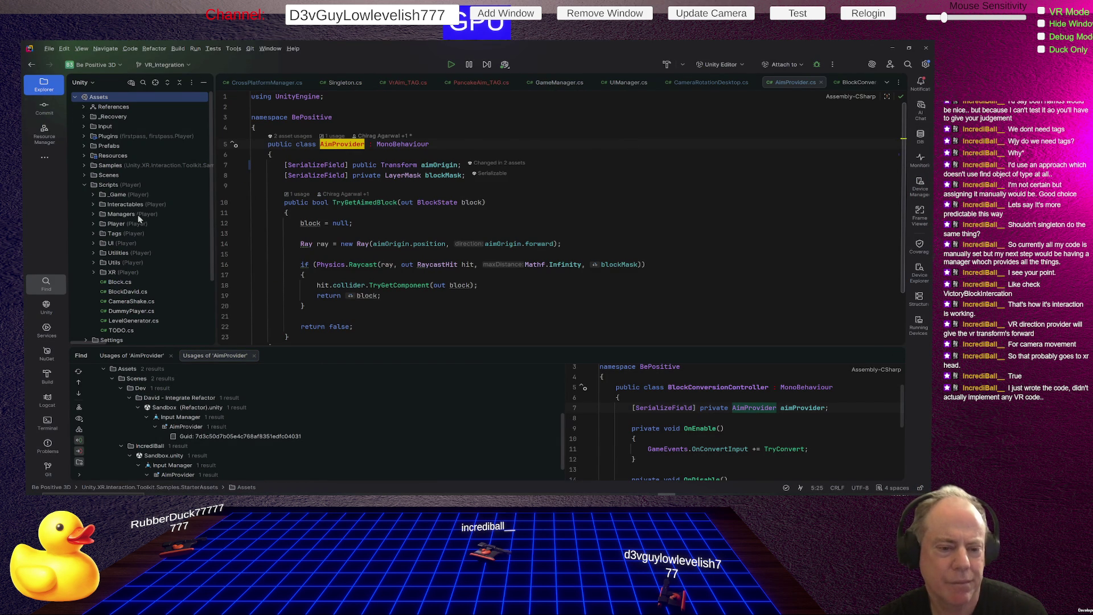
scroll(139, 217, "down", 3)
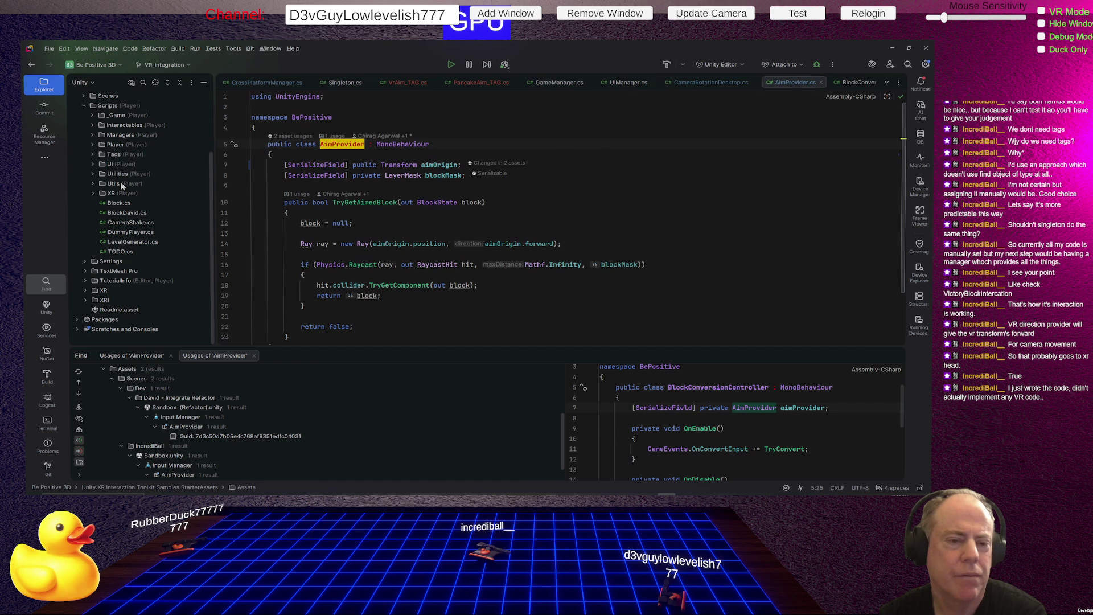
left_click(91, 116)
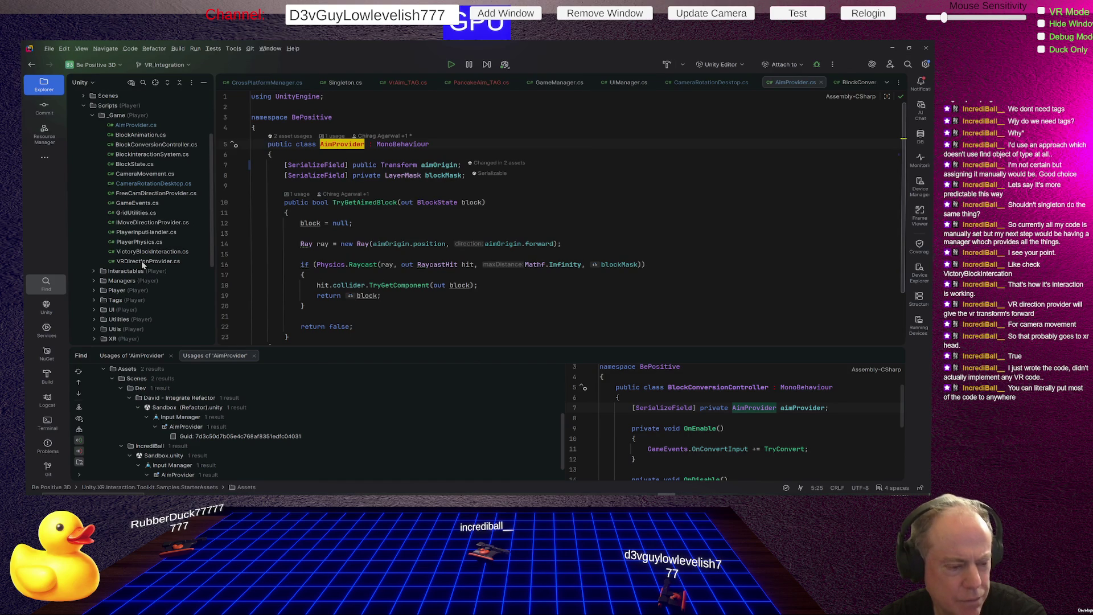
double_click(143, 262)
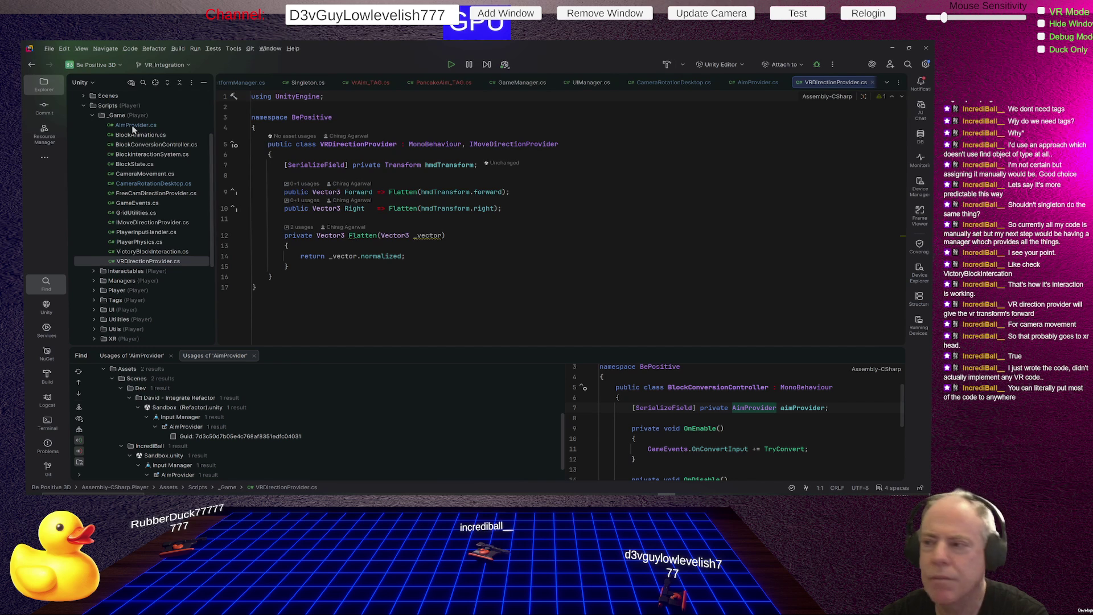
- Flip between AimProvider.cs and VRDirectionProvider.cs to compare them, then go back to Unity
left_click(740, 84)
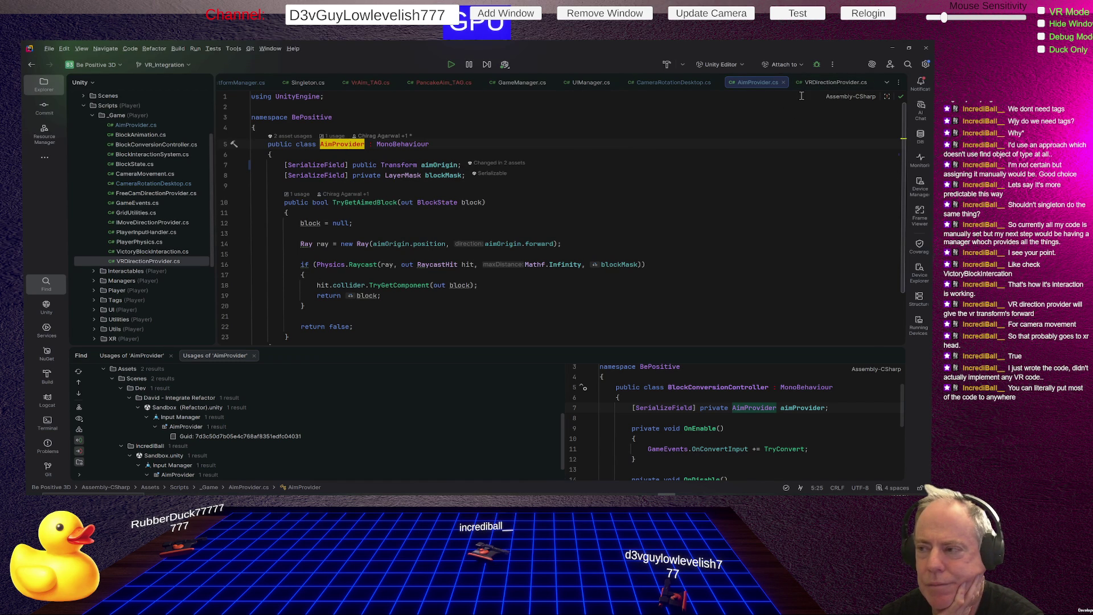
left_click(835, 83)
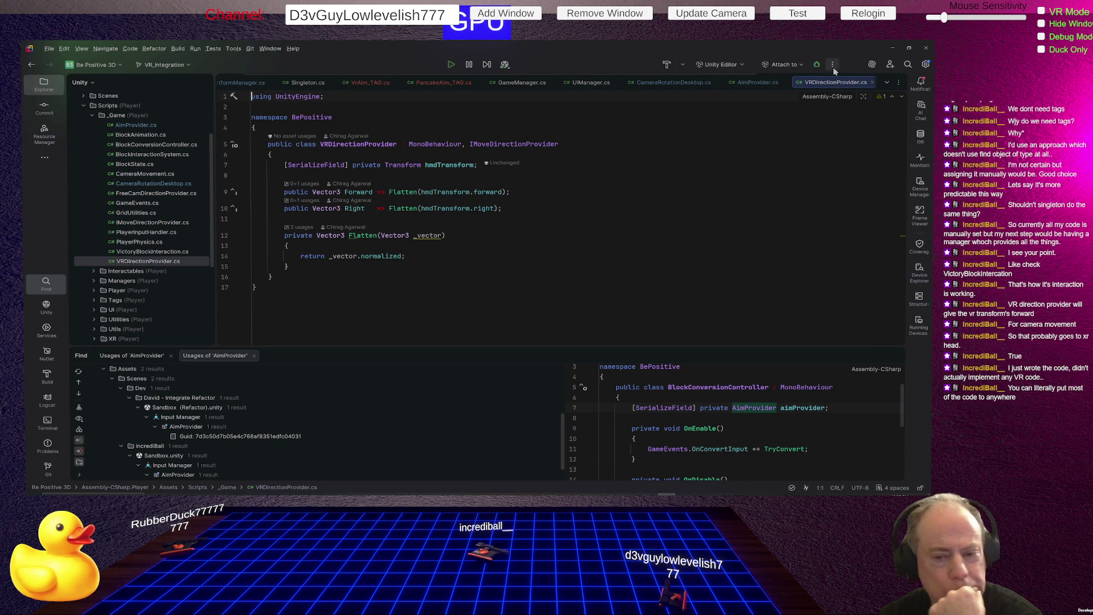
left_click(763, 84)
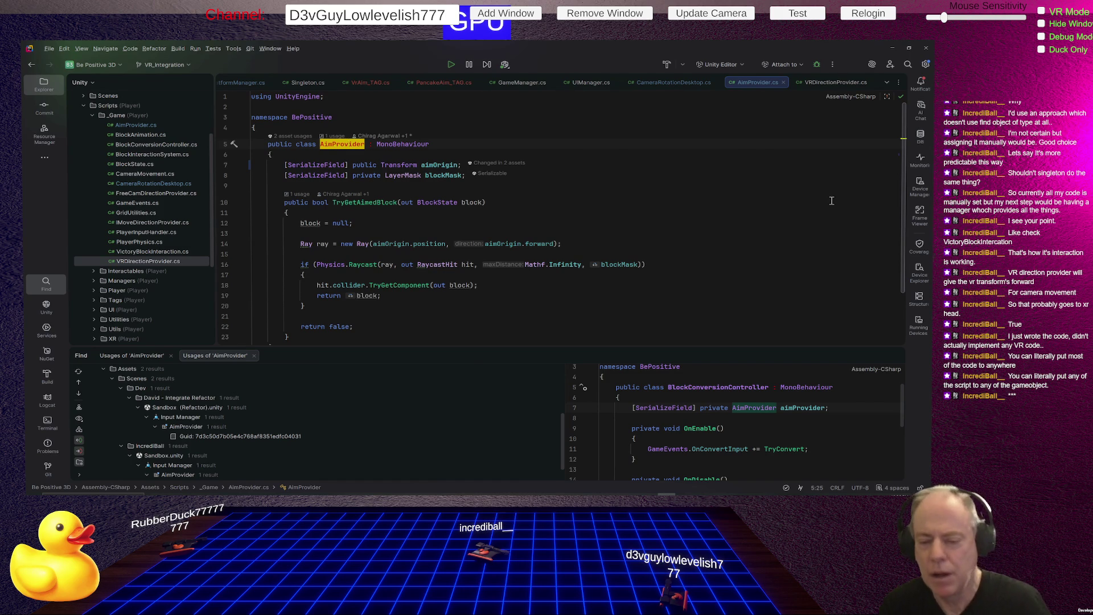
key("alt+Tab")
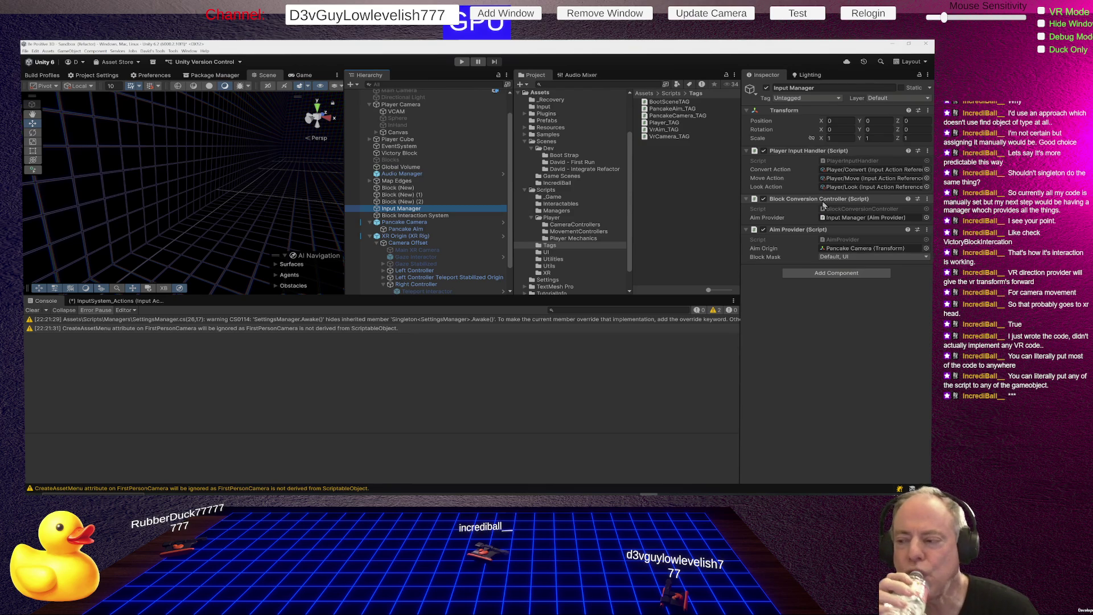
- Switch to Rider to edit the new AimManager.cs with its template Start and Update methods
key("alt+Tab")
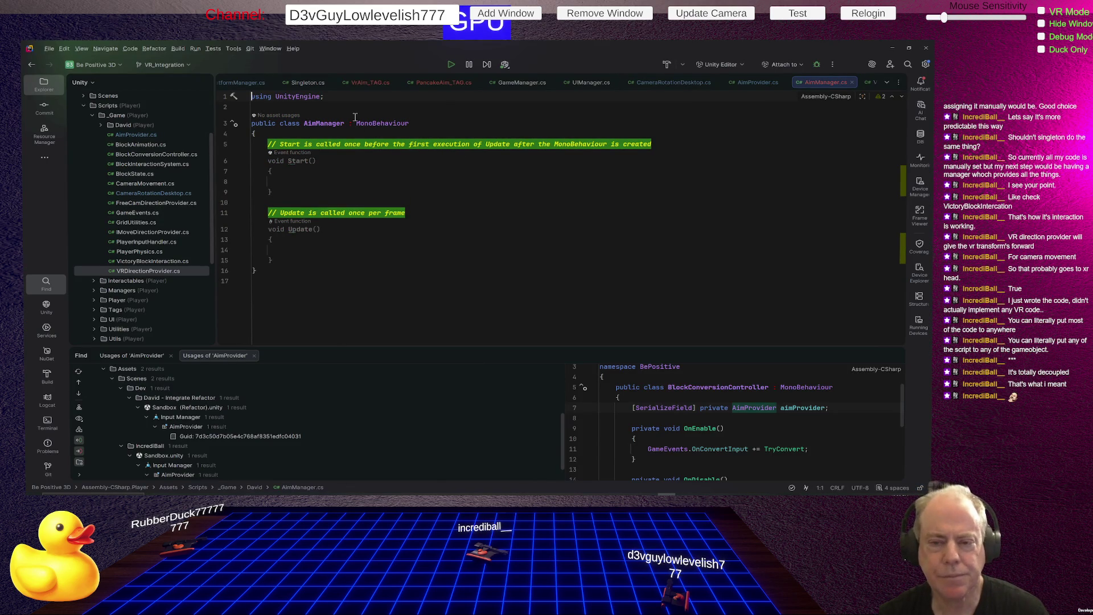
- Insert a namespace block template above the AimManager class, discarding a mistaken JNINativeMethod completion
left_click(312, 106)
key("Return")
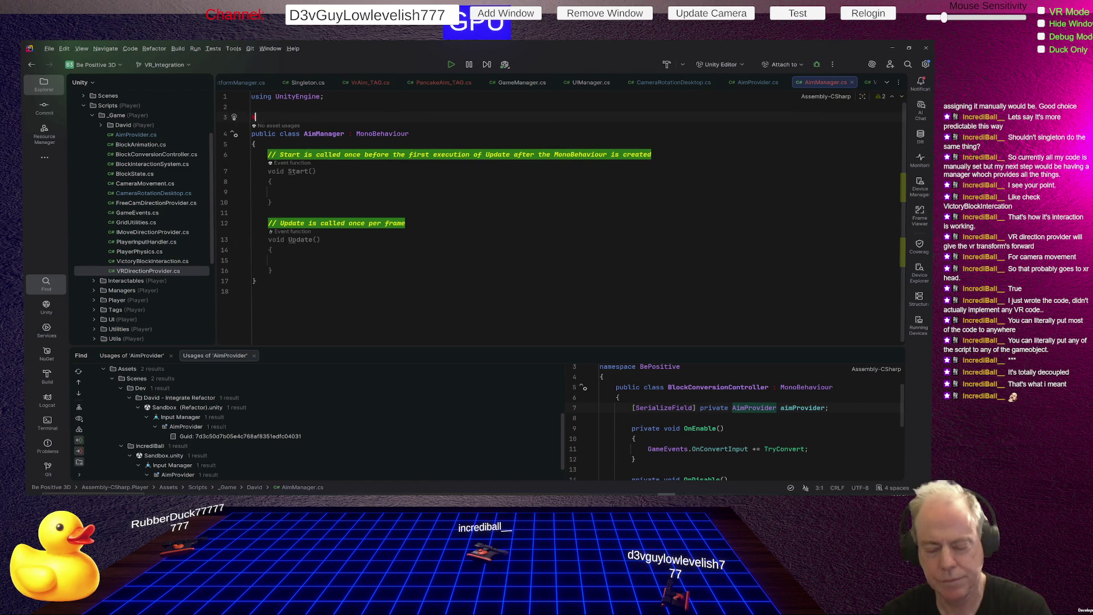
key("Caps_Lock")
key("Caps_Lock")
type("JN")
key("Return")
key("ctrl+BackSpace")
type("nam")
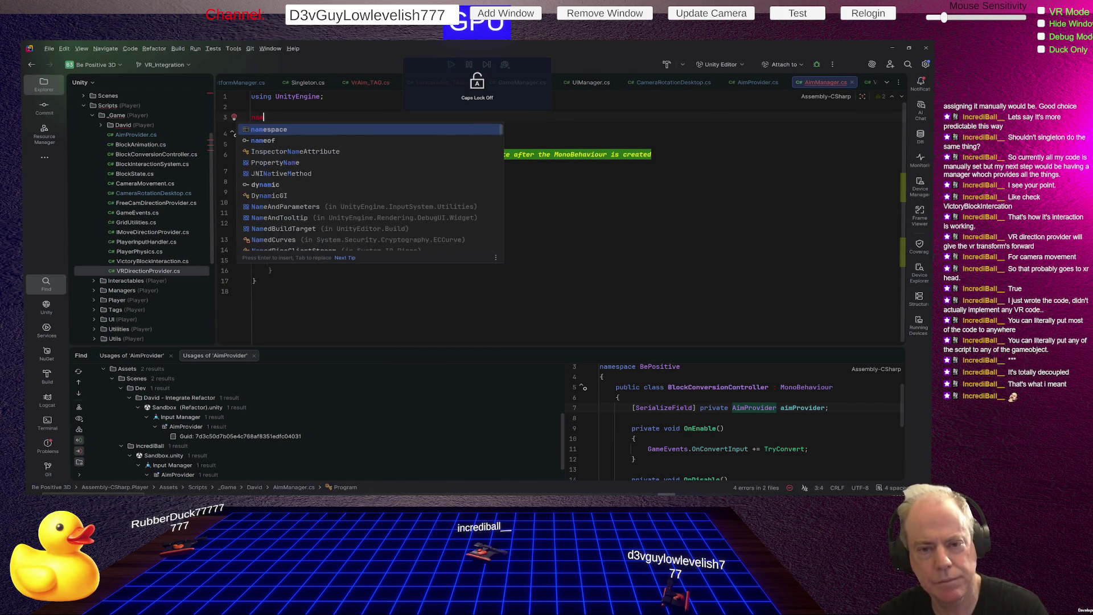
key("Return")
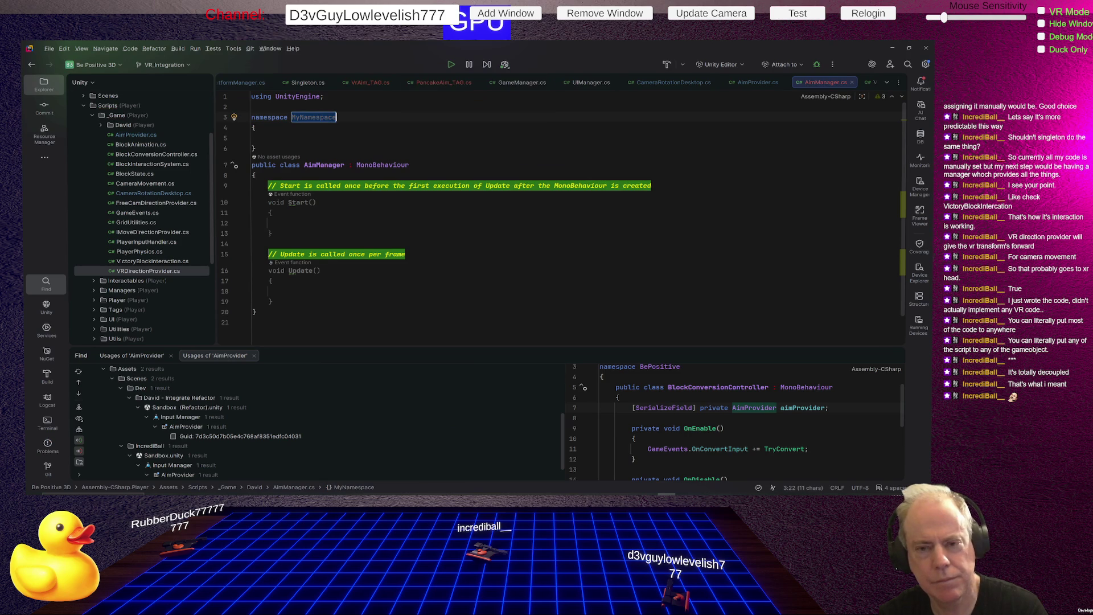
- Name the namespace BePositive, reformat the class inside it, and select the template Start and Update methods
type("Be")
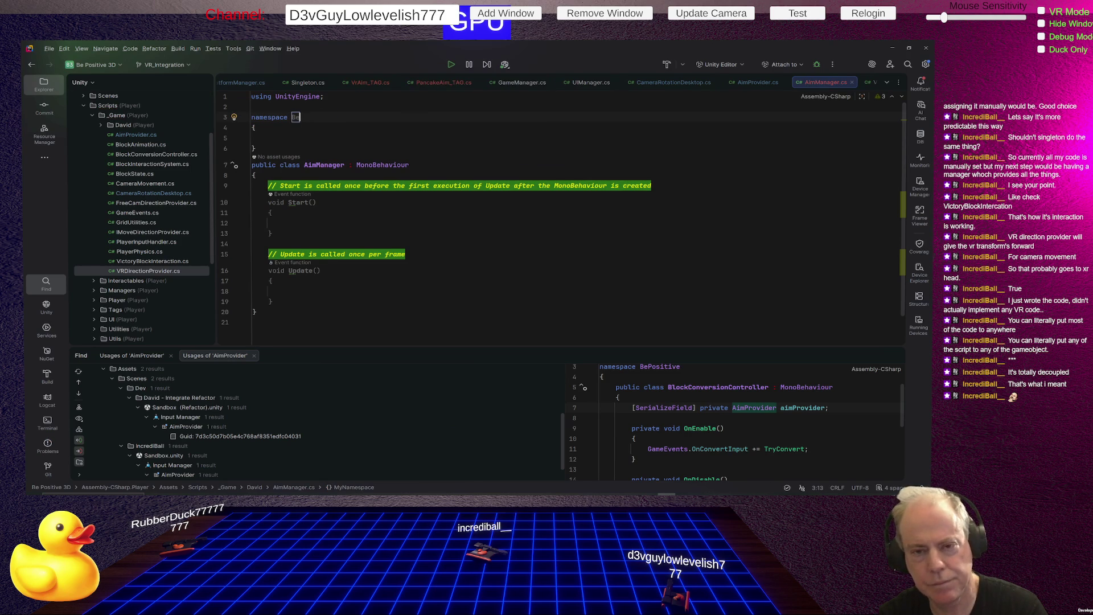
type("Positive")
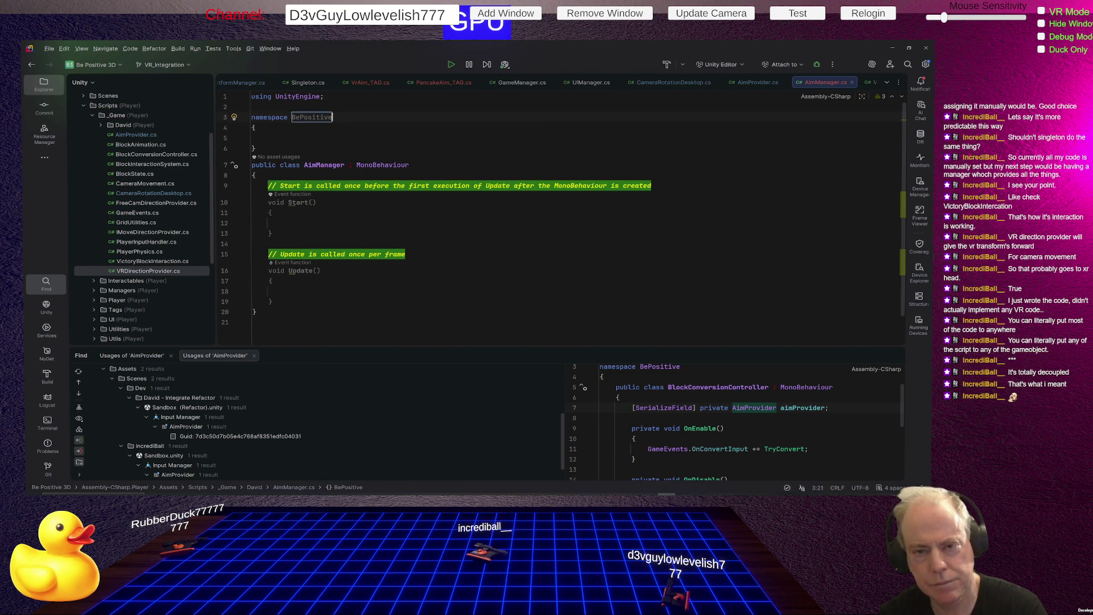
key("Return")
key("ctrl+y")
key("alt+shift+Down")
key("alt+shift+Down")
key("alt+shift+Down")
key("alt+shift+Down")
key("alt+shift+Down")
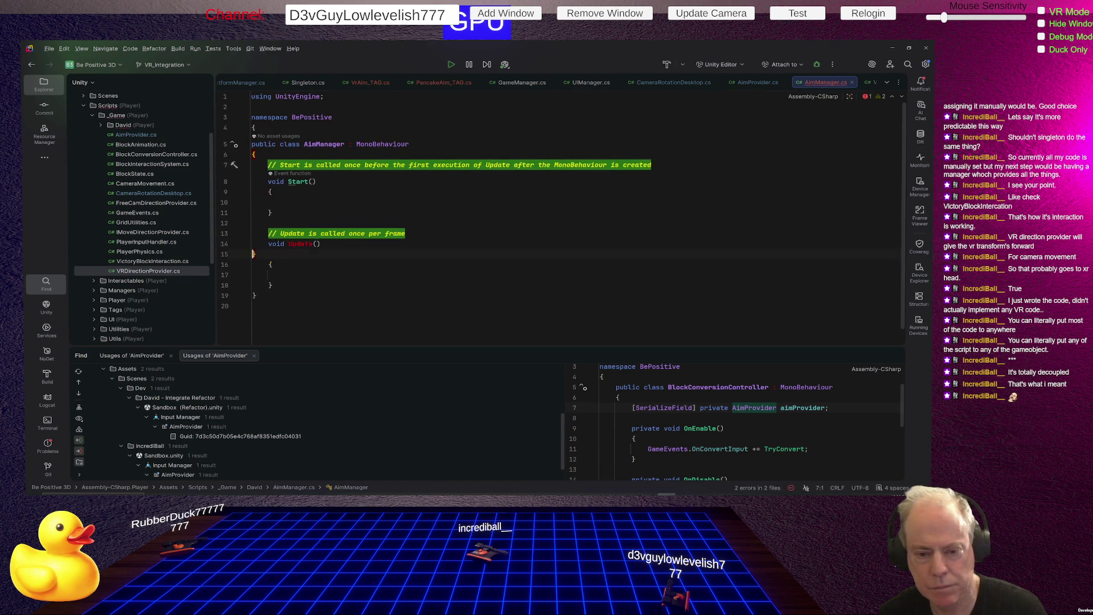
key("ctrl+alt+l")
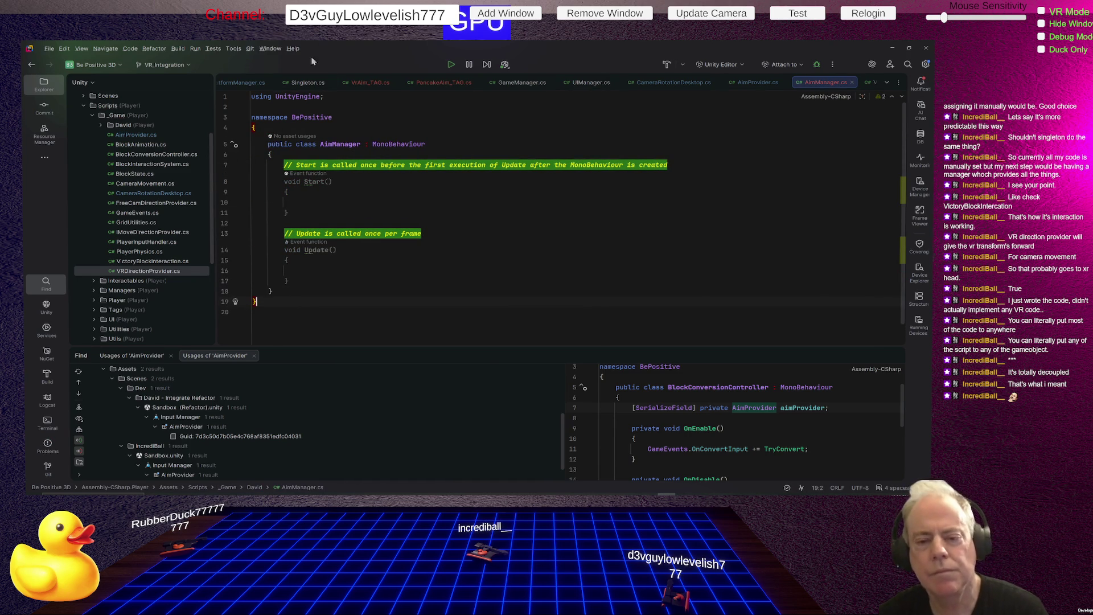
mouse_move(279, 165)
left_mouse_down()
mouse_move(287, 228)
mouse_move(334, 265)
mouse_move(289, 280)
left_mouse_up()
- Replace the Start and Update methods with a void VrStateChange method stub
key("Delete")
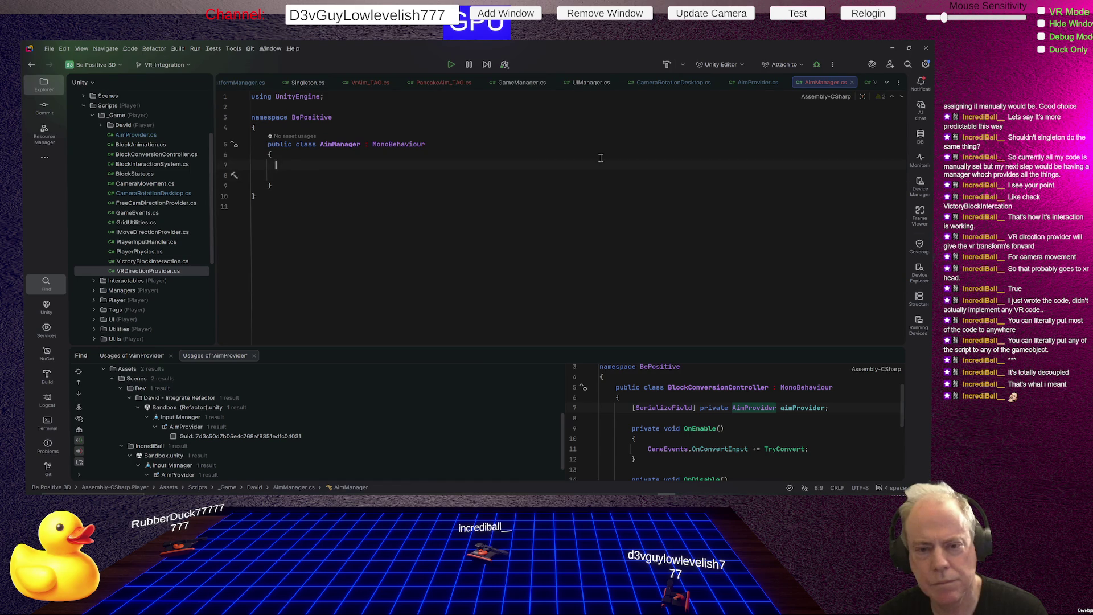
key("Return")
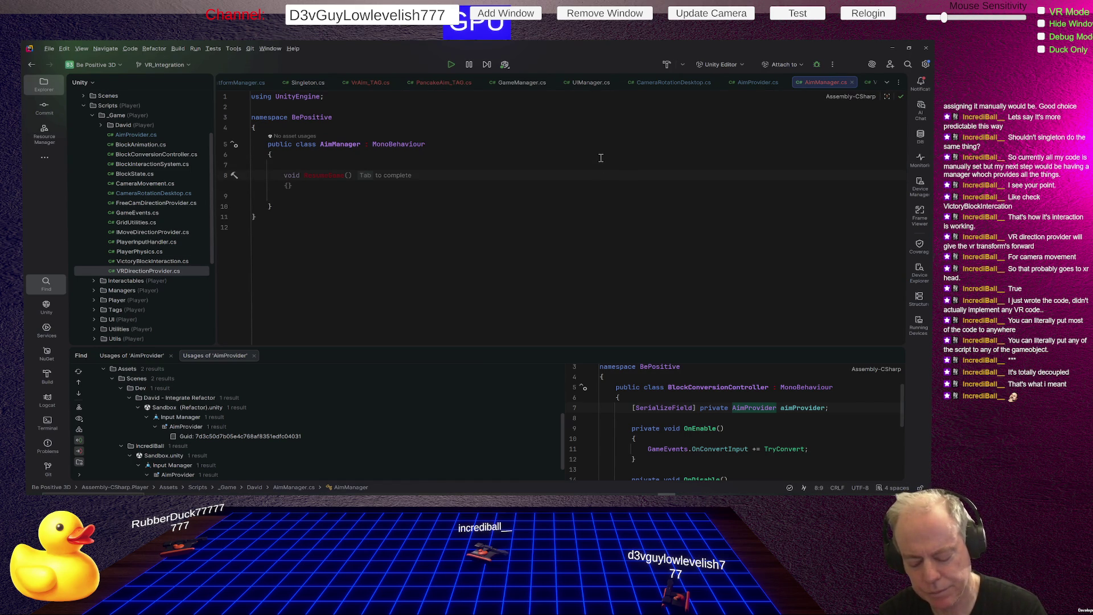
type("VR")
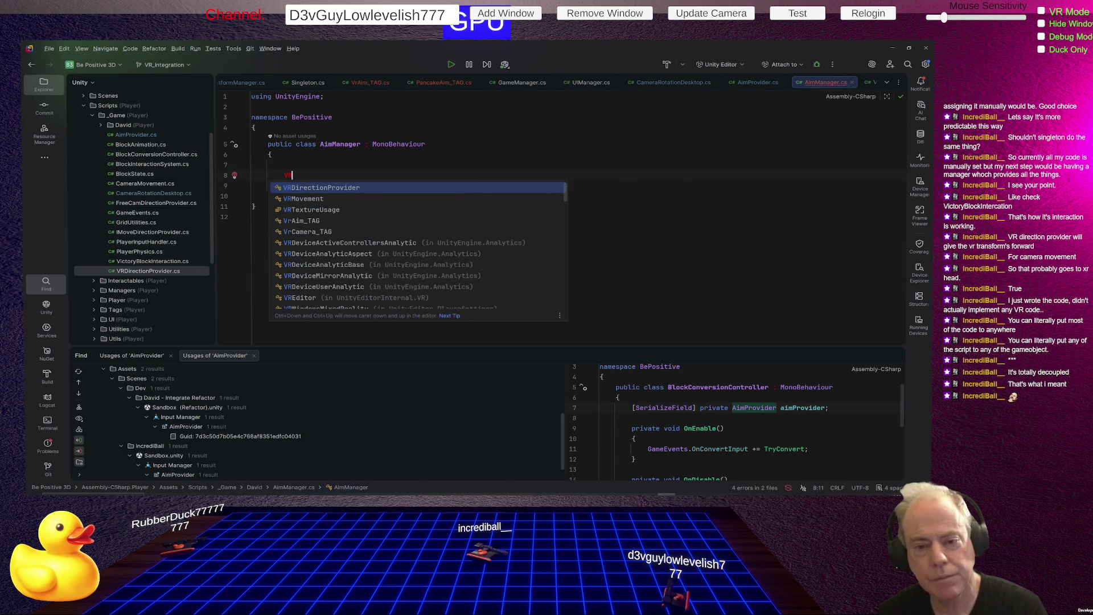
key("BackSpace")
type("r")
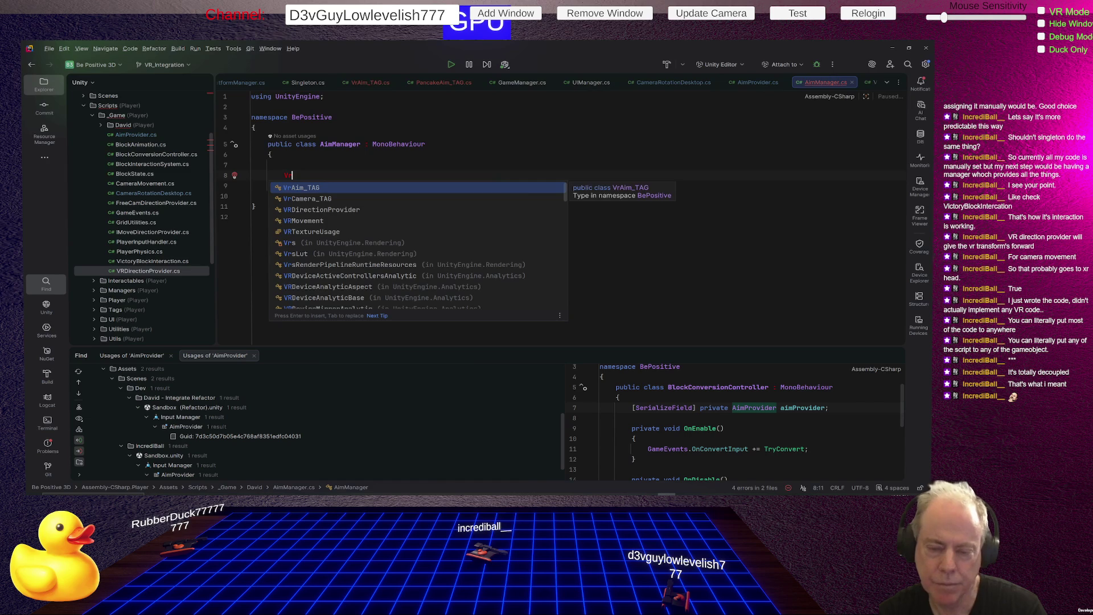
type("State")
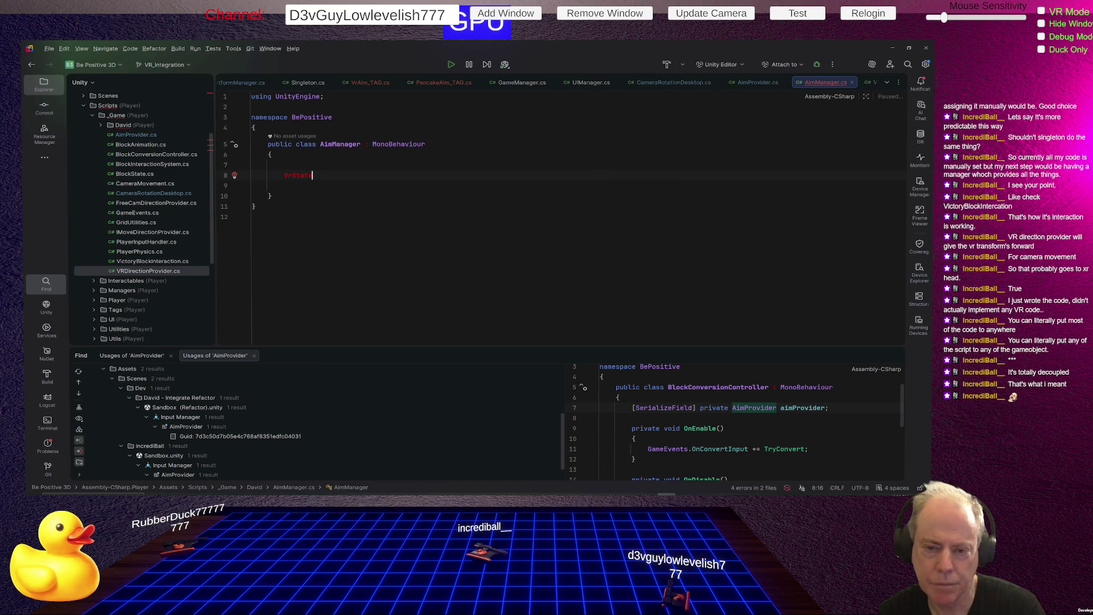
type("Changge")
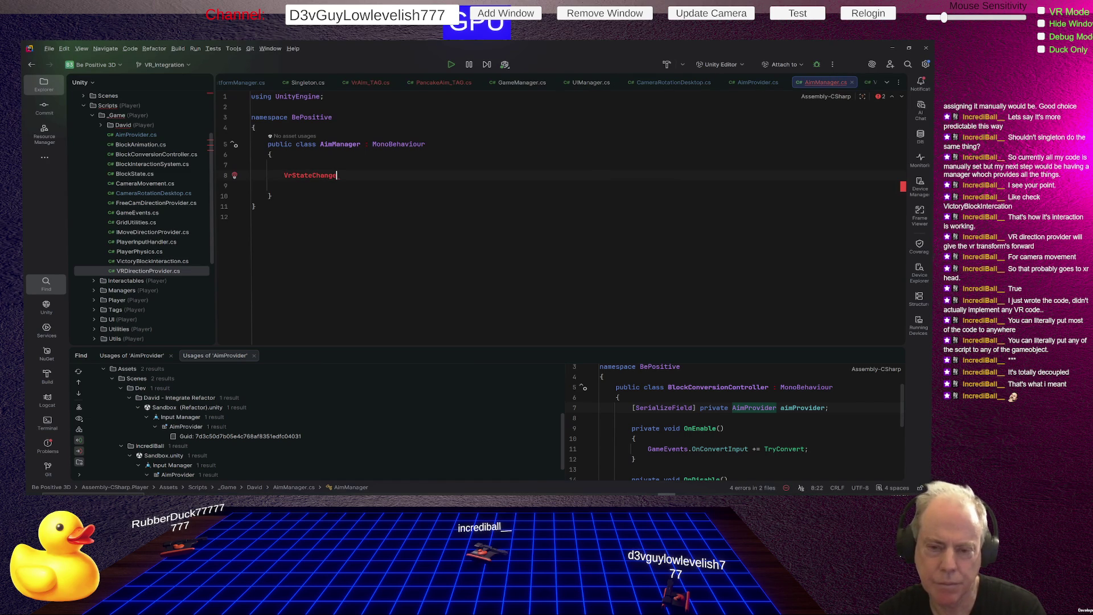
key("alt+Return")
key("Return")
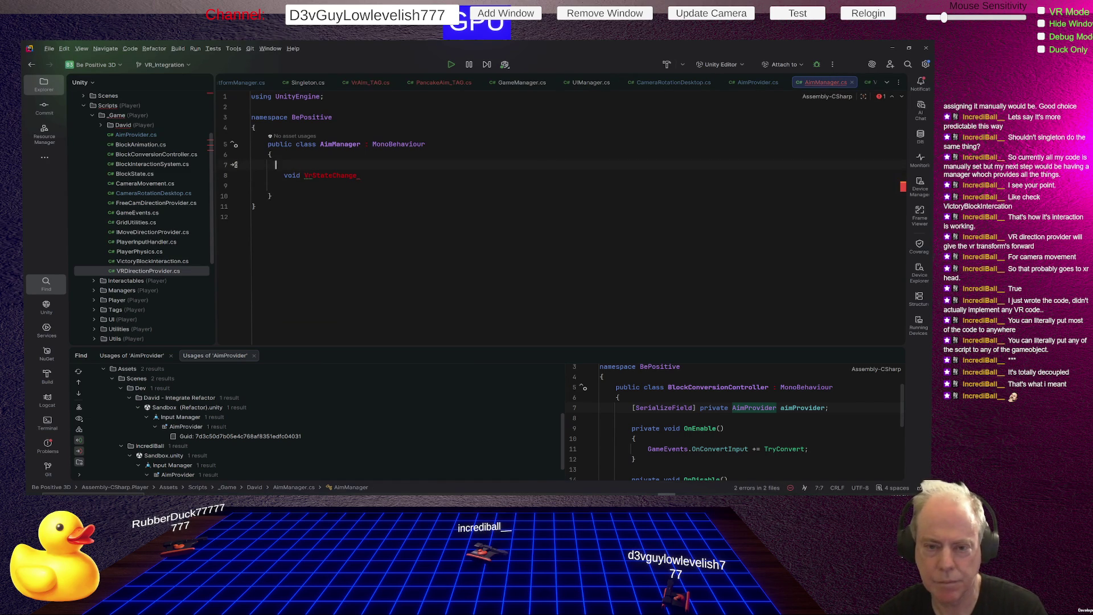
key("Return")
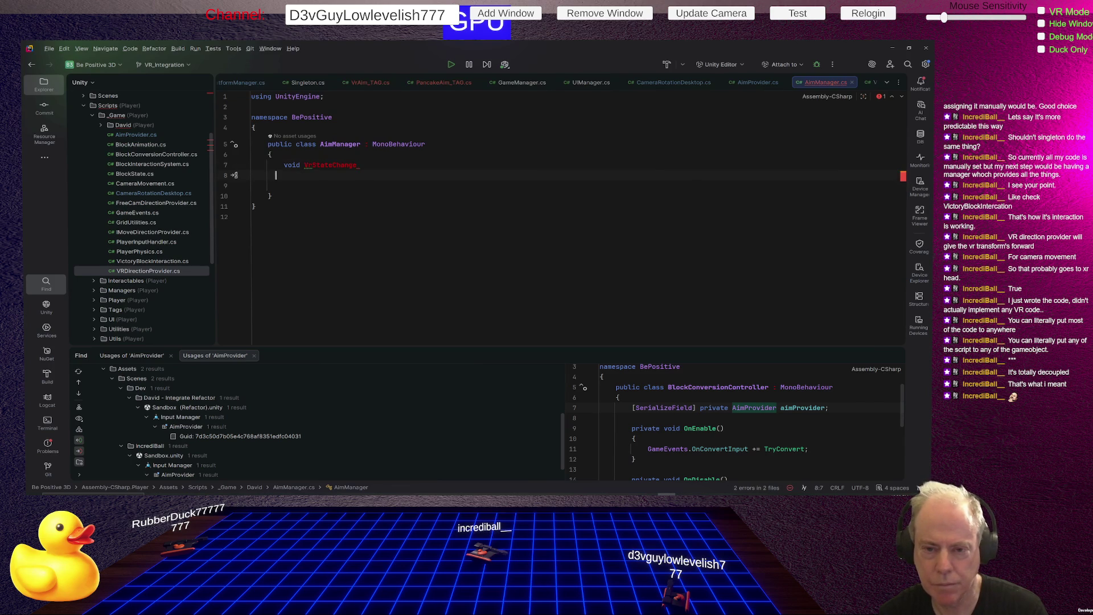
- Give VrStateChange an empty body with its braces on separate lines
type("{")
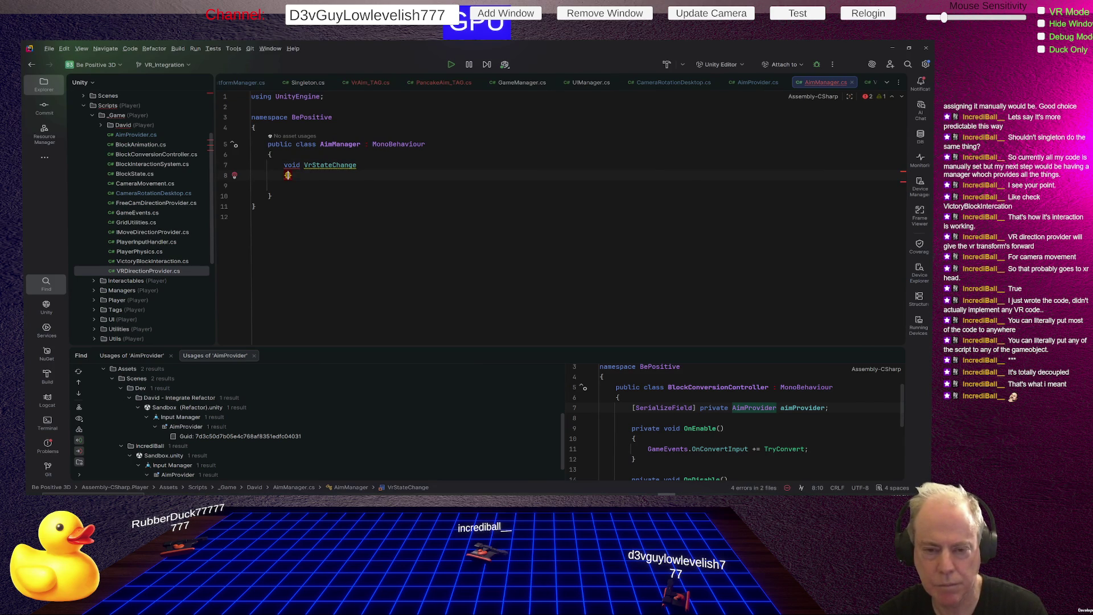
left_click(284, 185)
key("ctrl+z")
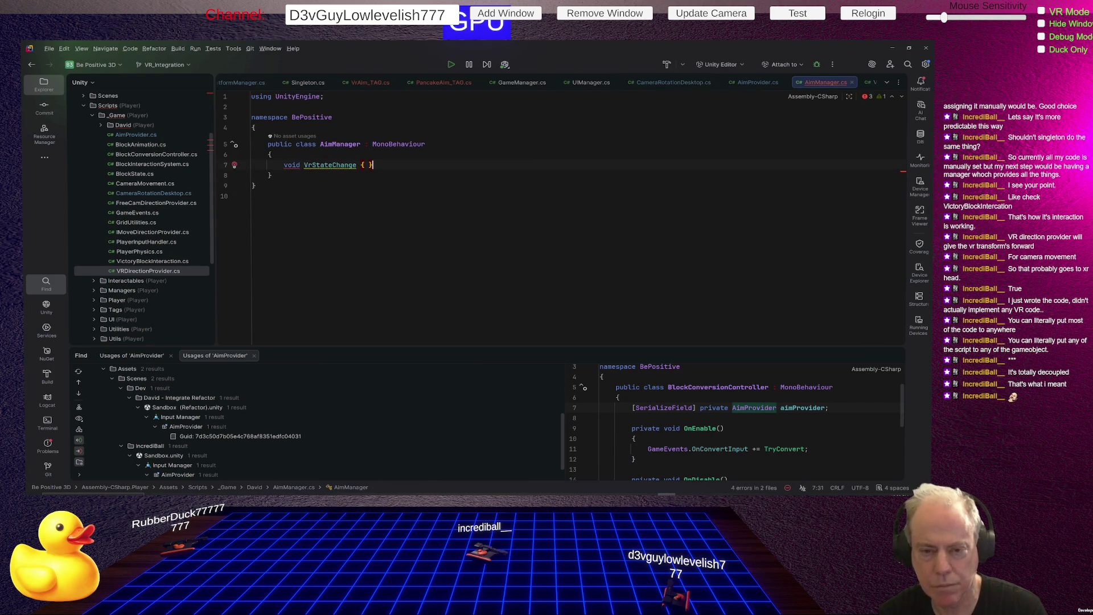
key("Return")
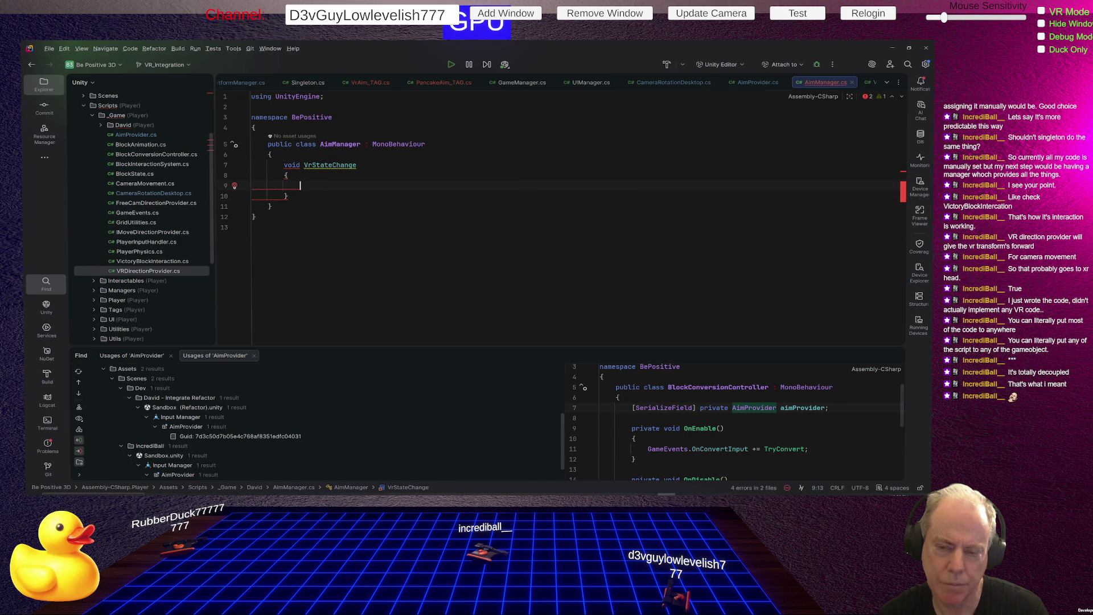
left_click(300, 165)
- Make VrStateChange public and give it a bool parameter named VrState
key("Home")
type("pub")
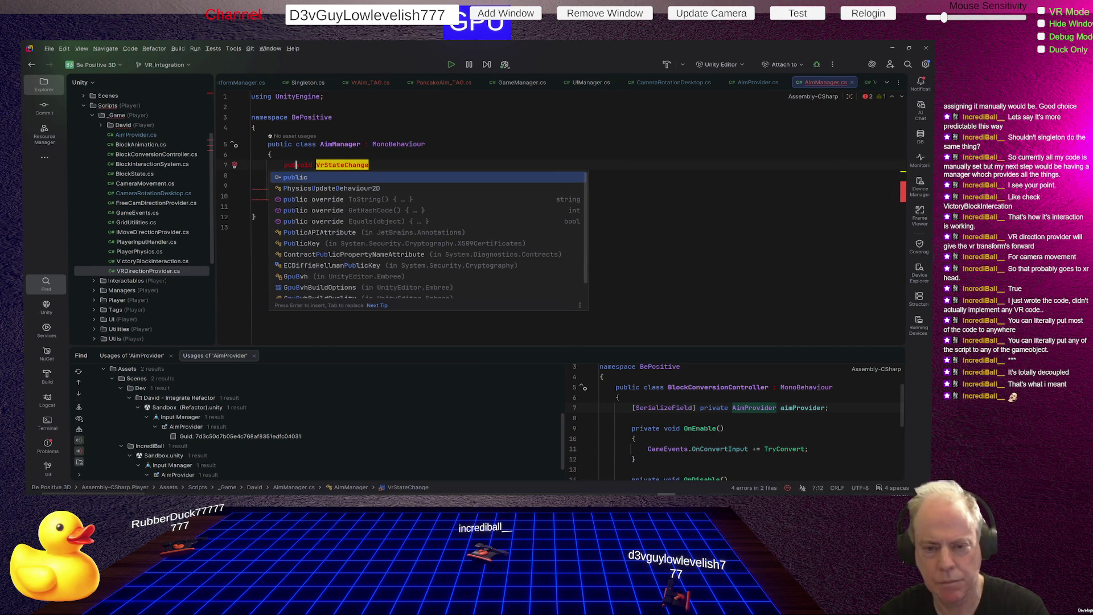
key("Return")
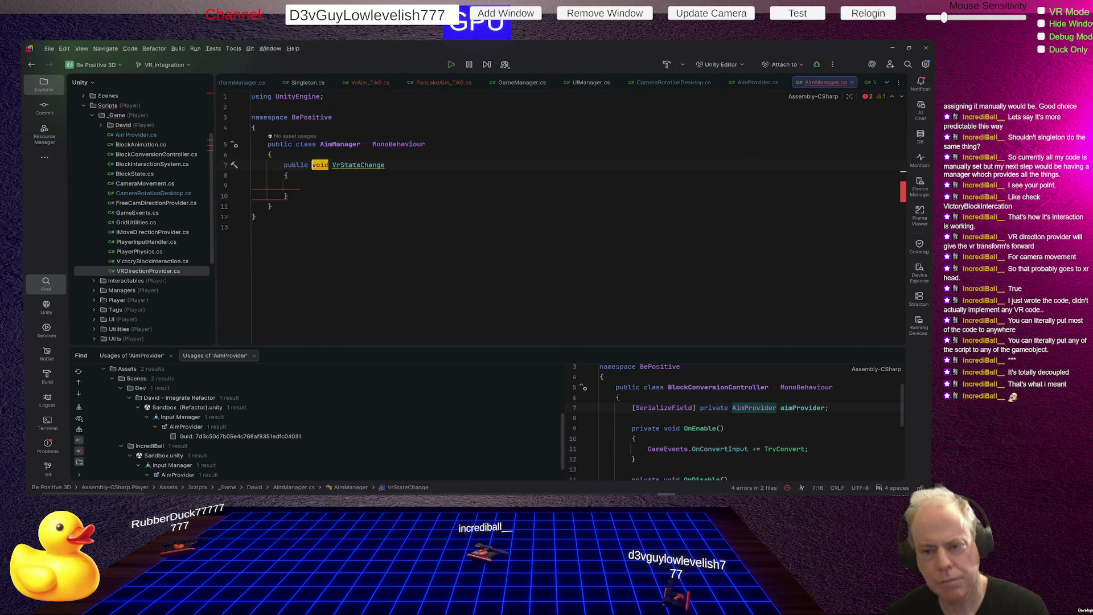
key("End")
type("()")
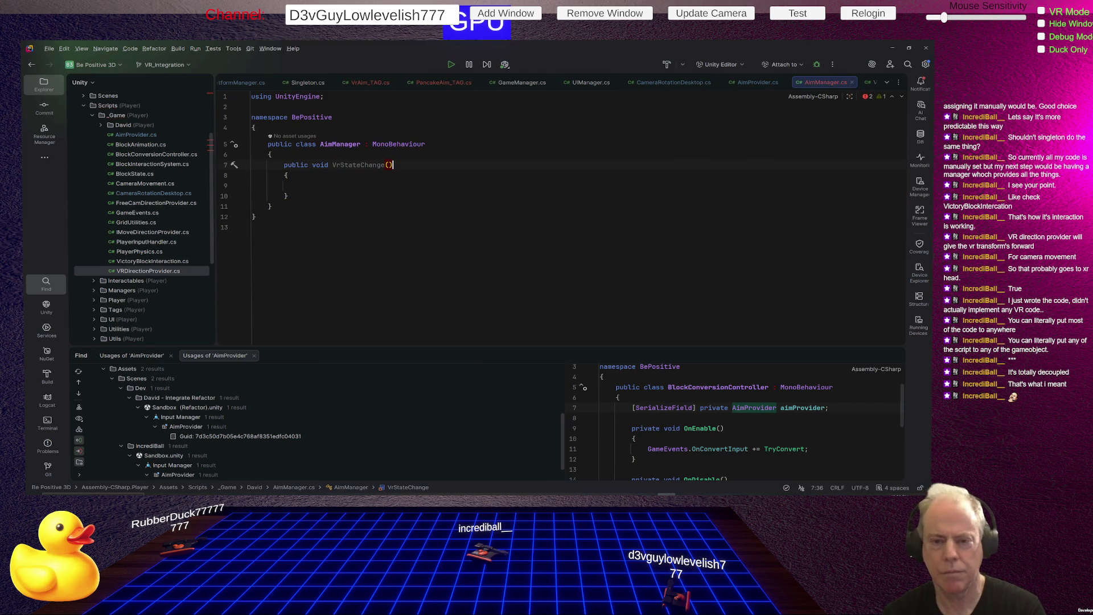
type("bool sta")
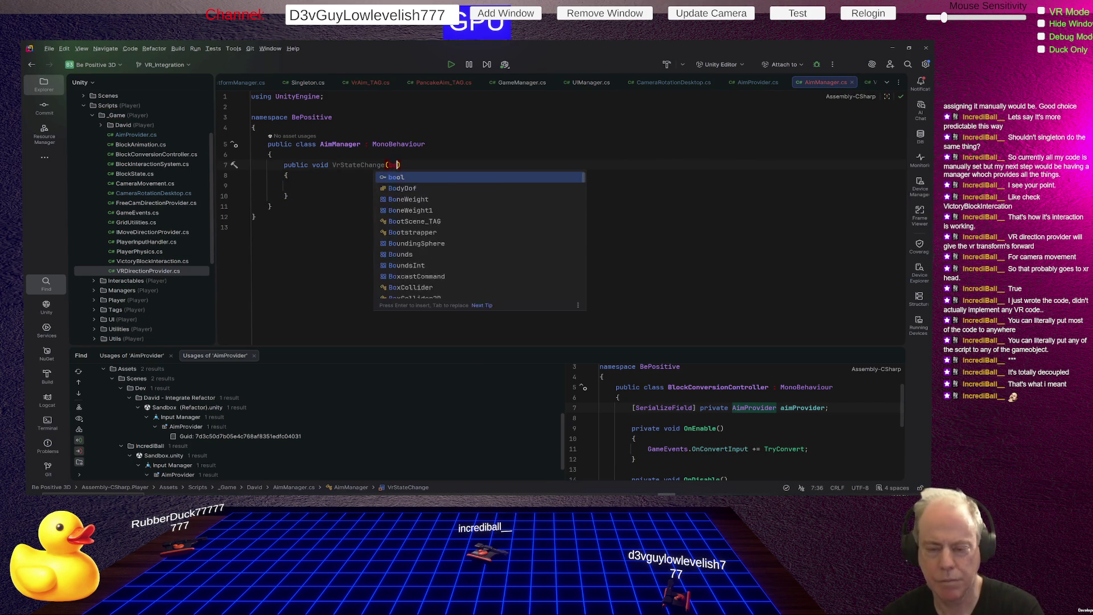
type("te")
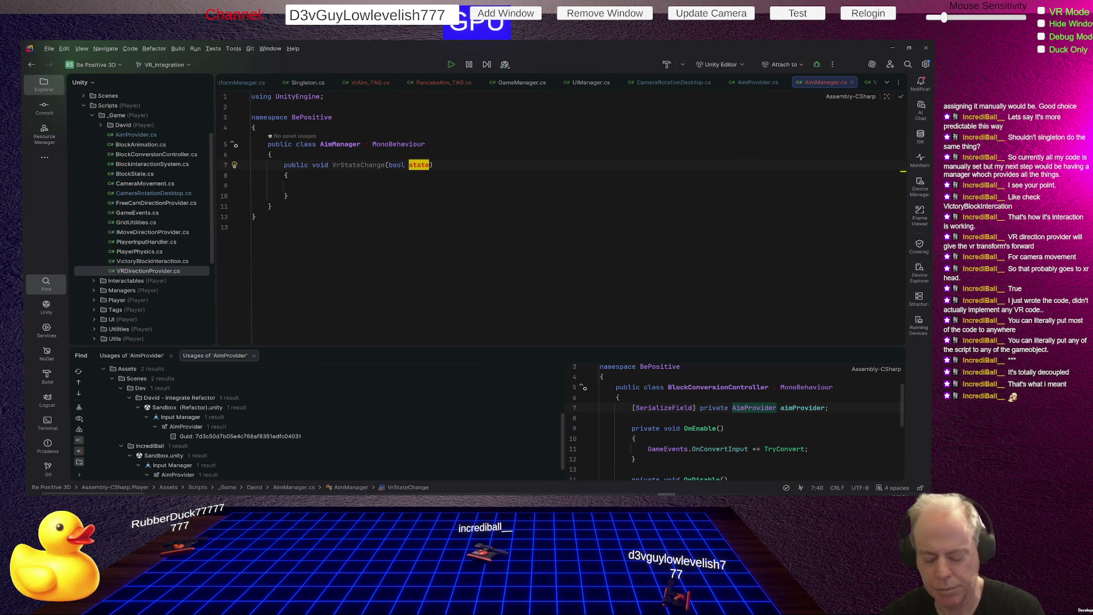
type("Vr")
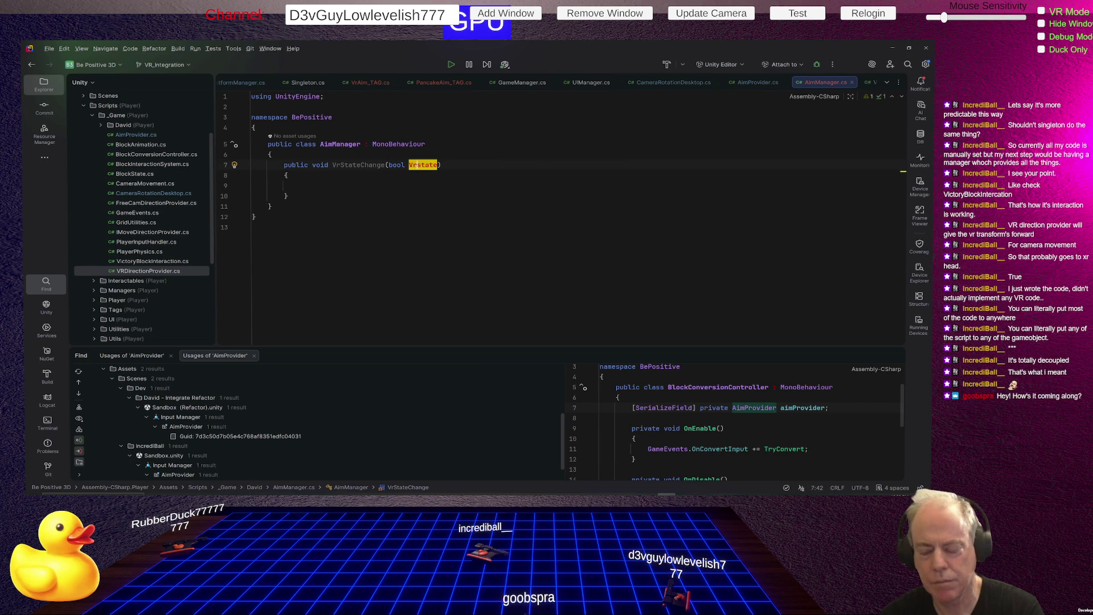
type("S")
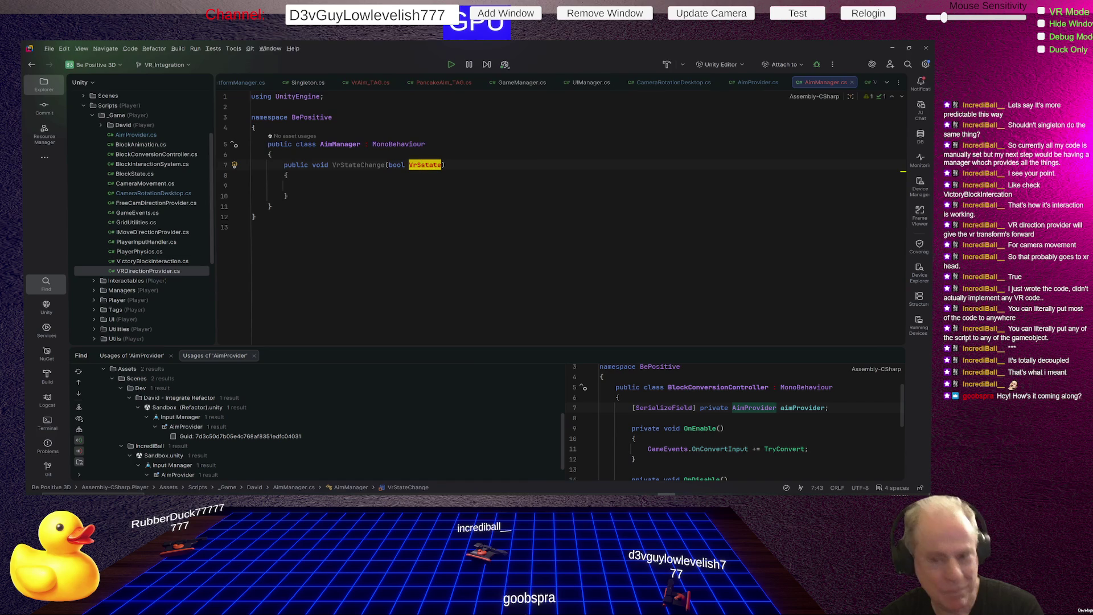
key("Delete")
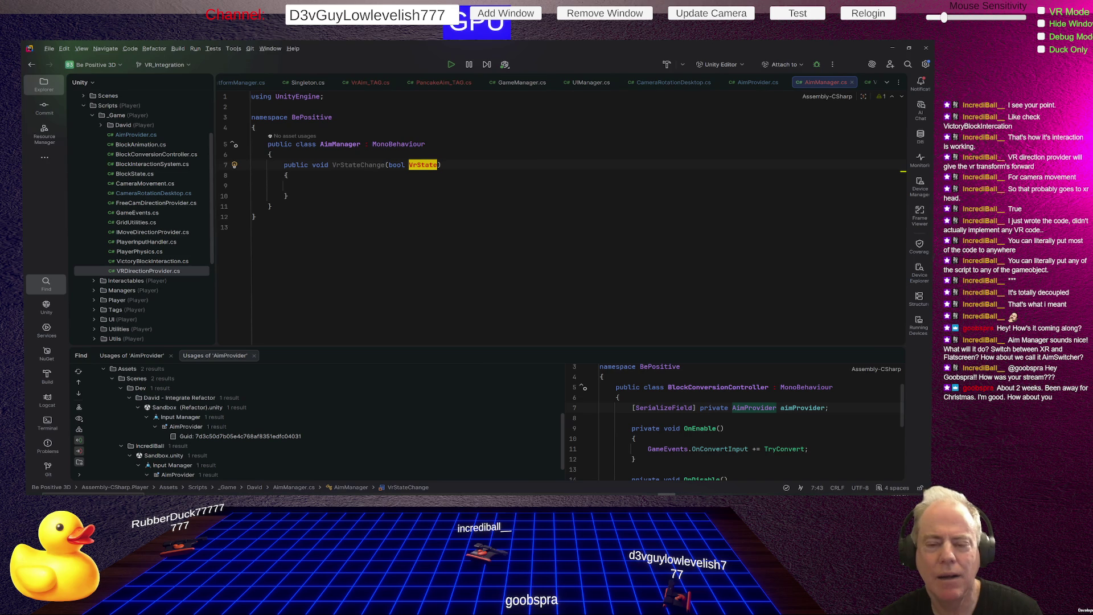
- Select the AimManager class name in the declaration
left_click(339, 144)
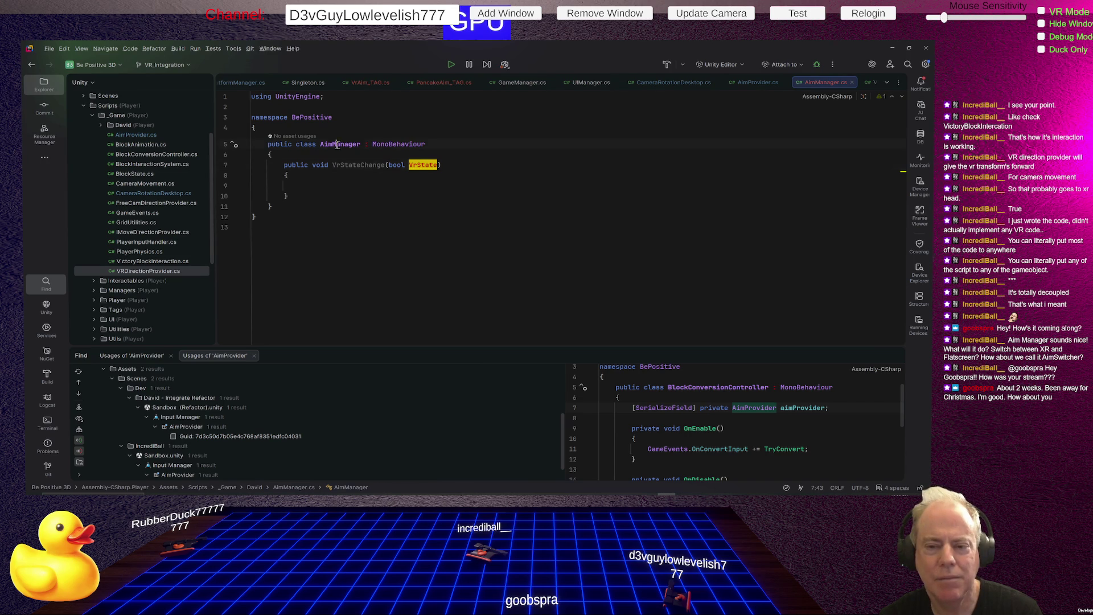
- Rename the AimManager class to AimSwitcher
key("F2")
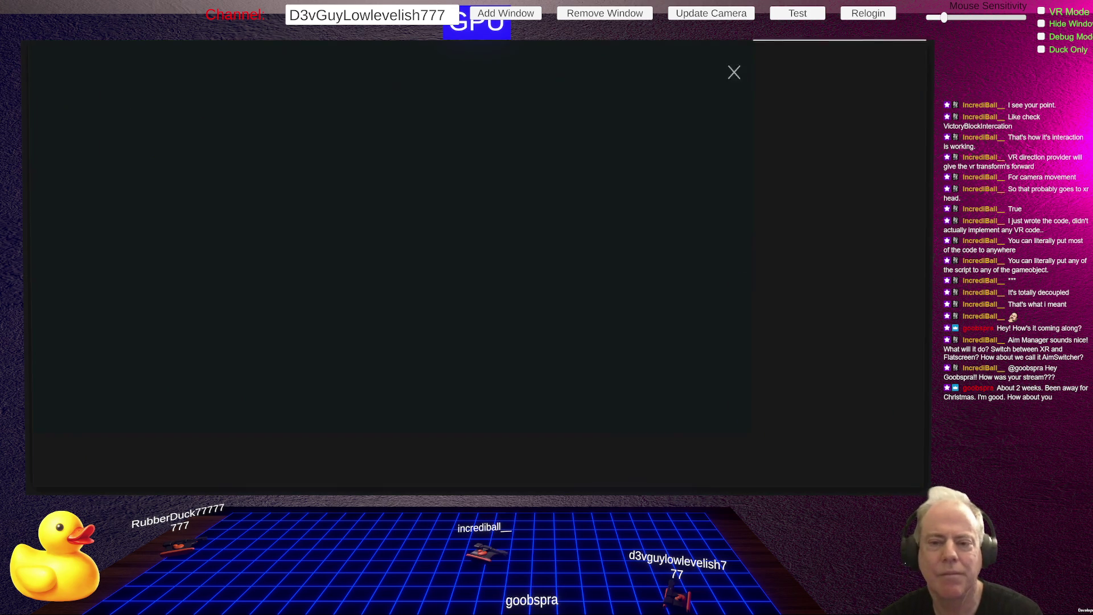
key("End")
key("BackSpace")
key("BackSpace")
key("BackSpace")
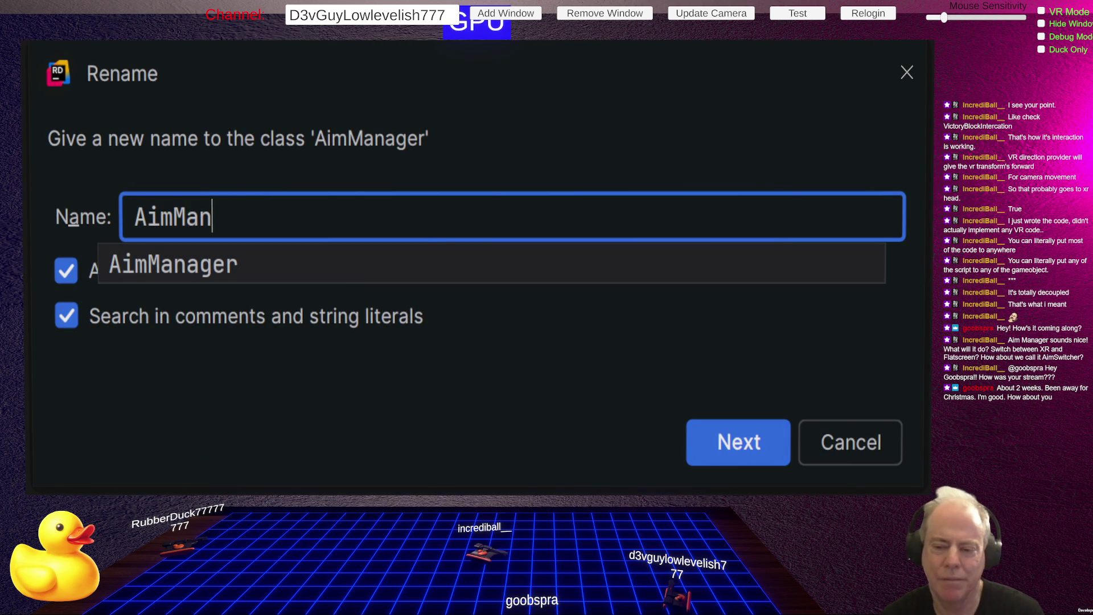
type("Swit")
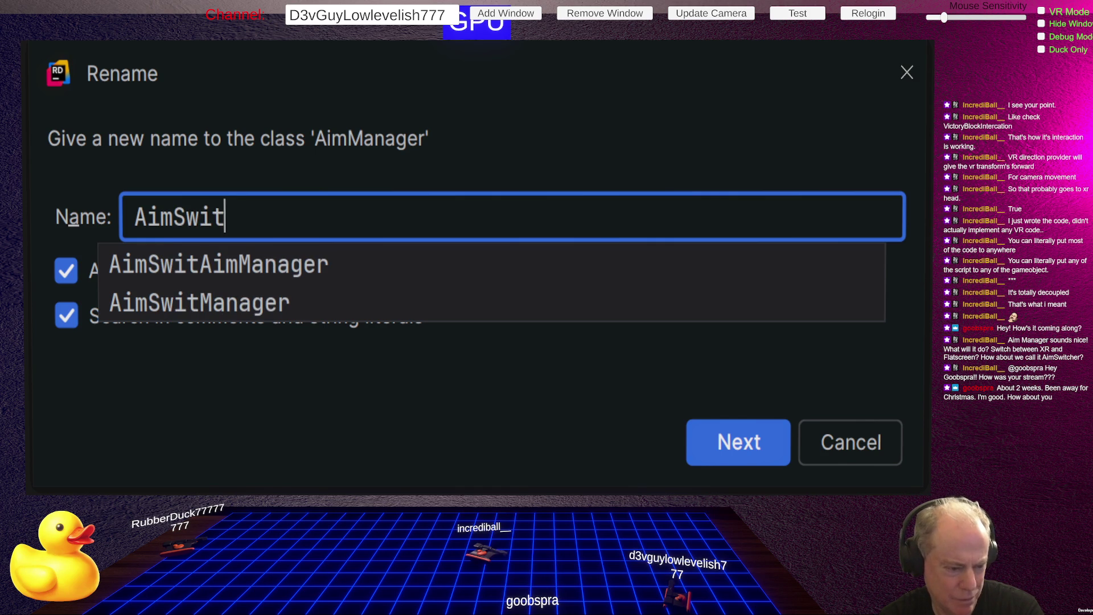
type("cher")
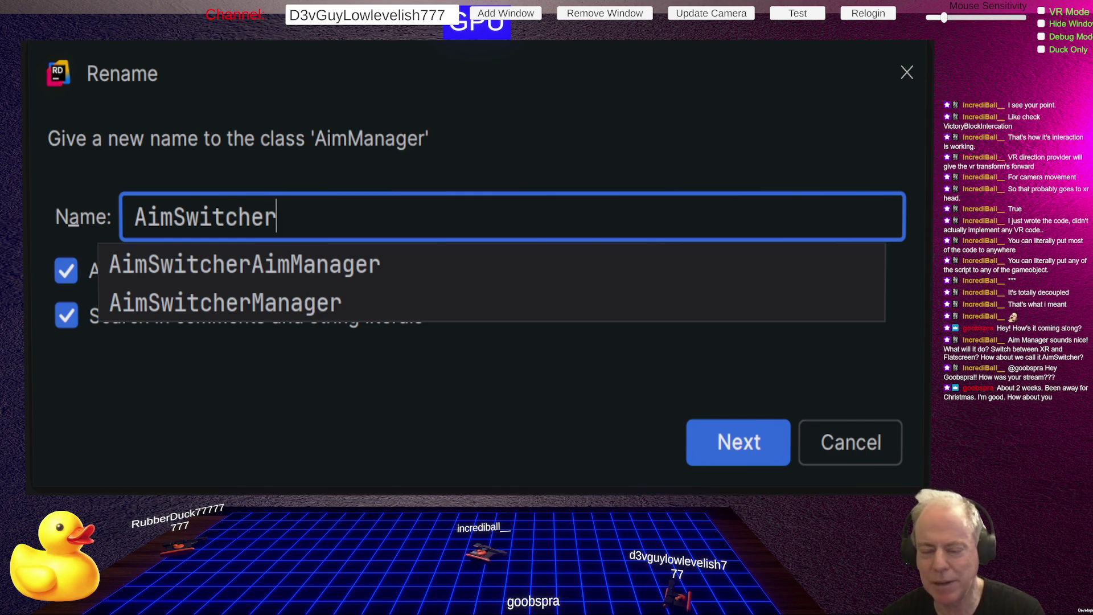
key("Return")
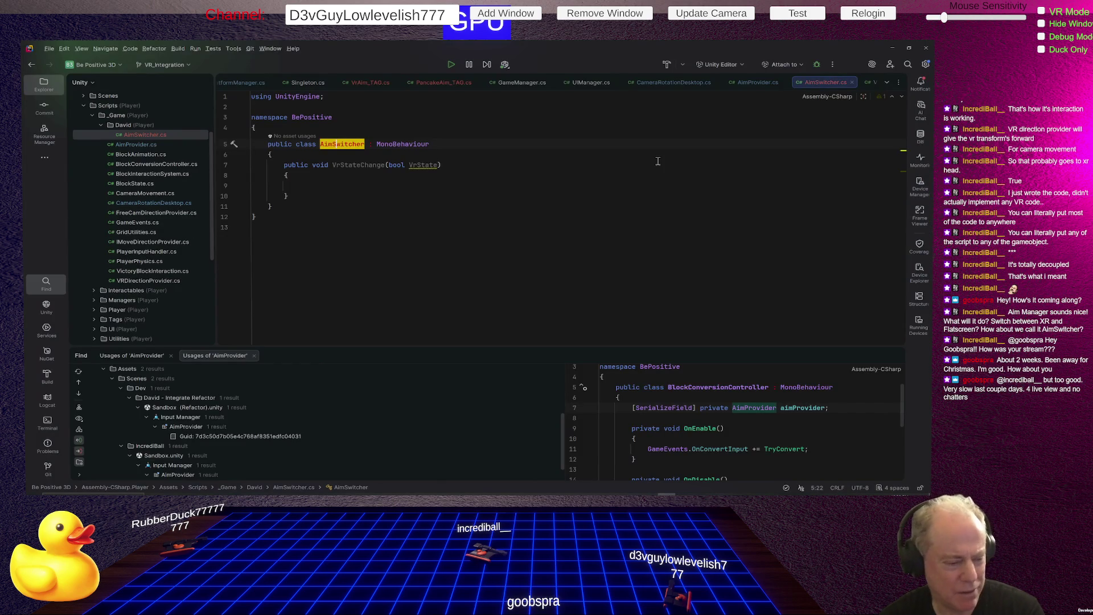
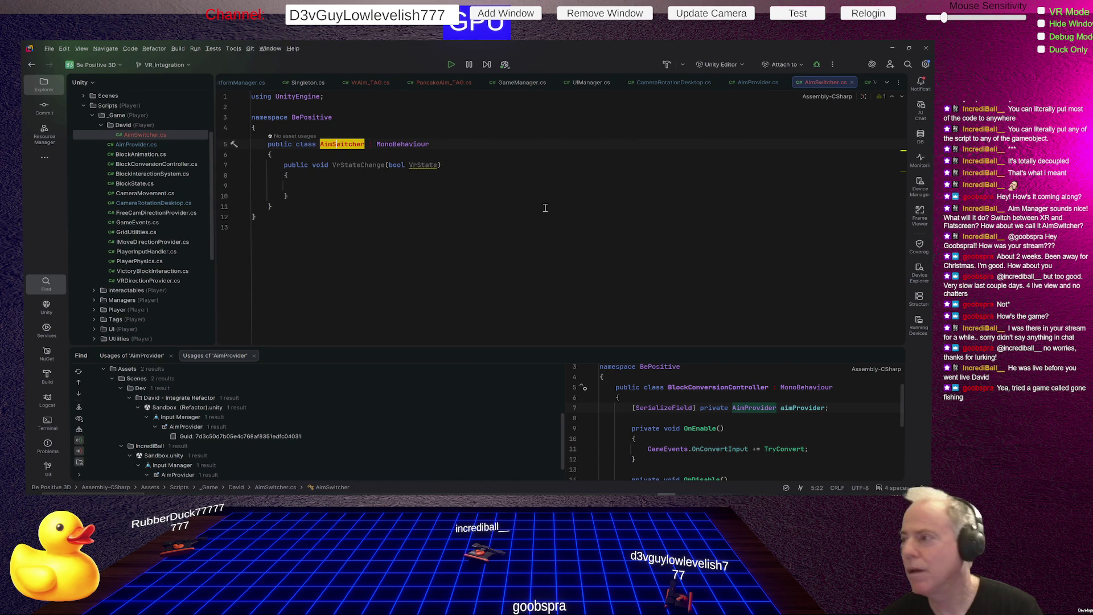
- Switch from AimSwitcher.cs in Rider to the Twitch channel page in Chrome
key("alt+Tab")
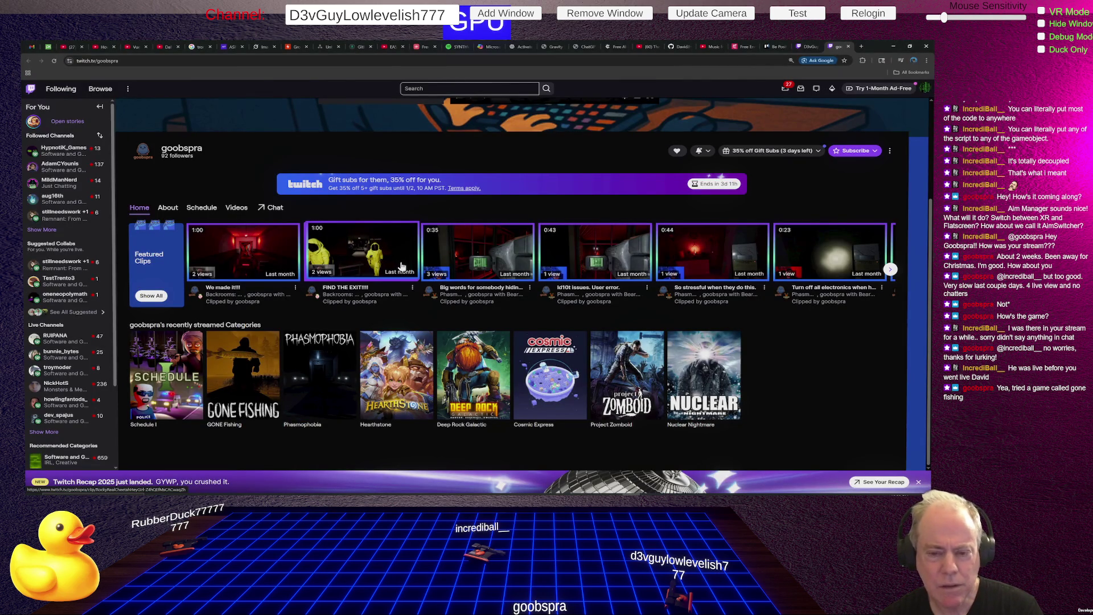
- Play the Agricultural Entrepreneur broadcast from the channel's Videos list, then return to Rider
scroll(263, 273, "up", 1)
left_click(237, 251)
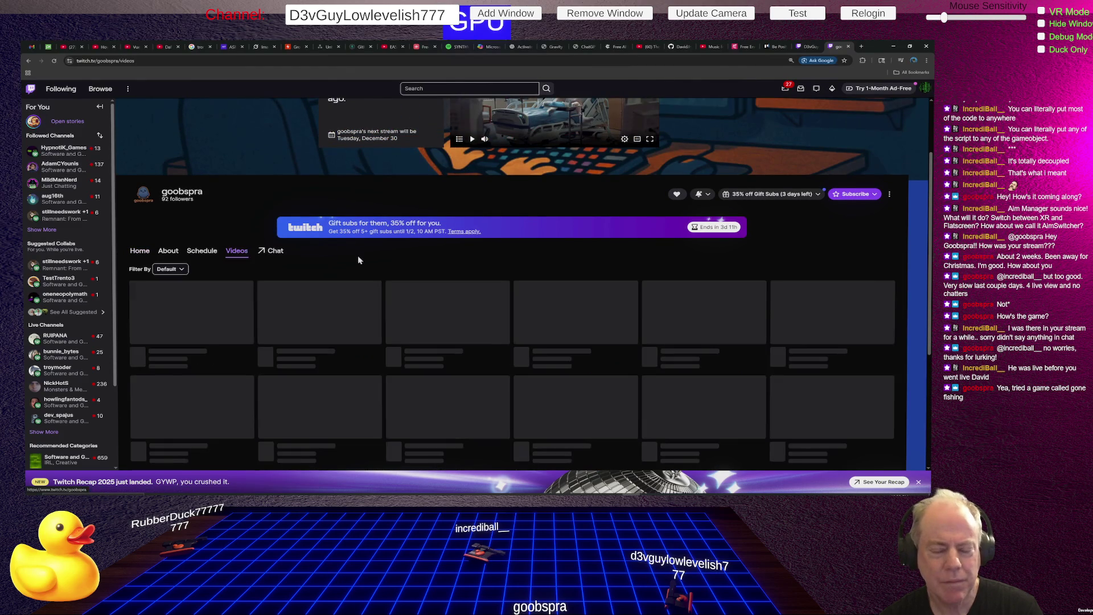
scroll(352, 272, "down", 1)
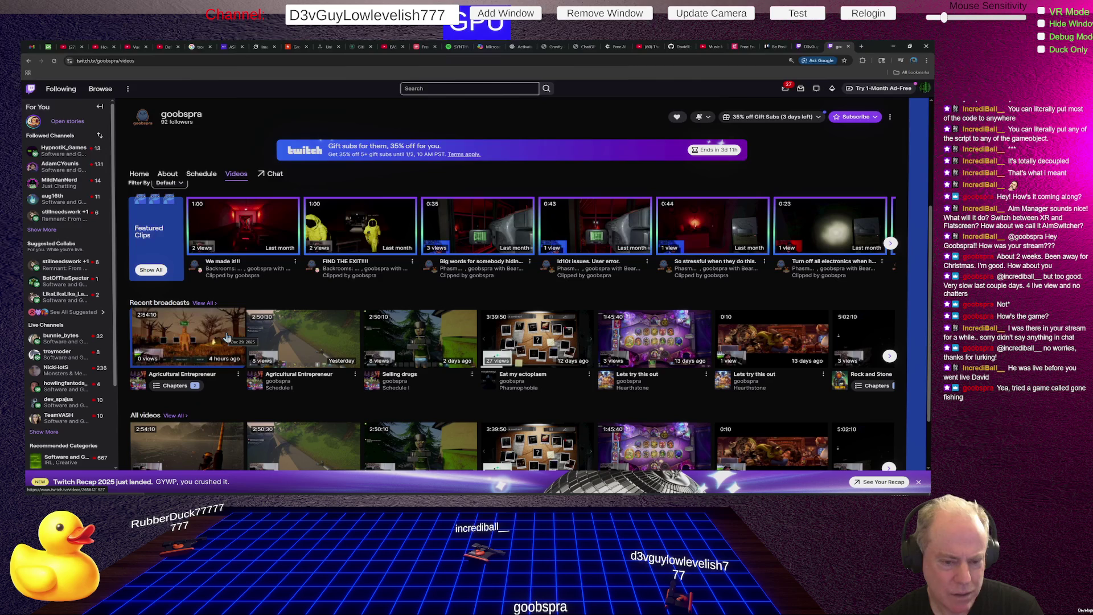
left_click(193, 341)
scroll(193, 336, "down", 4)
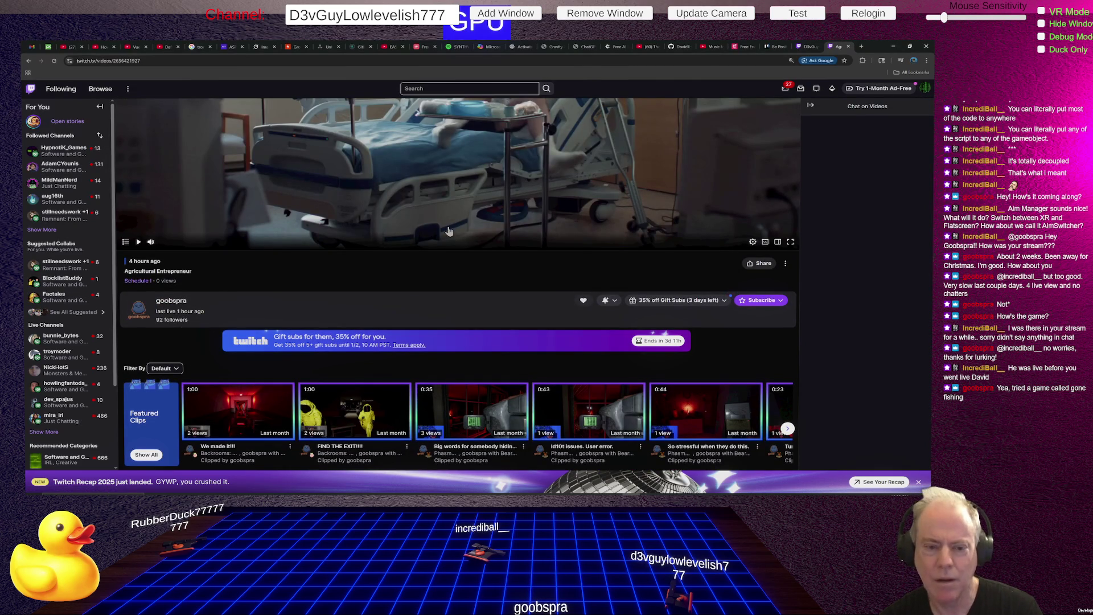
scroll(449, 230, "up", 3)
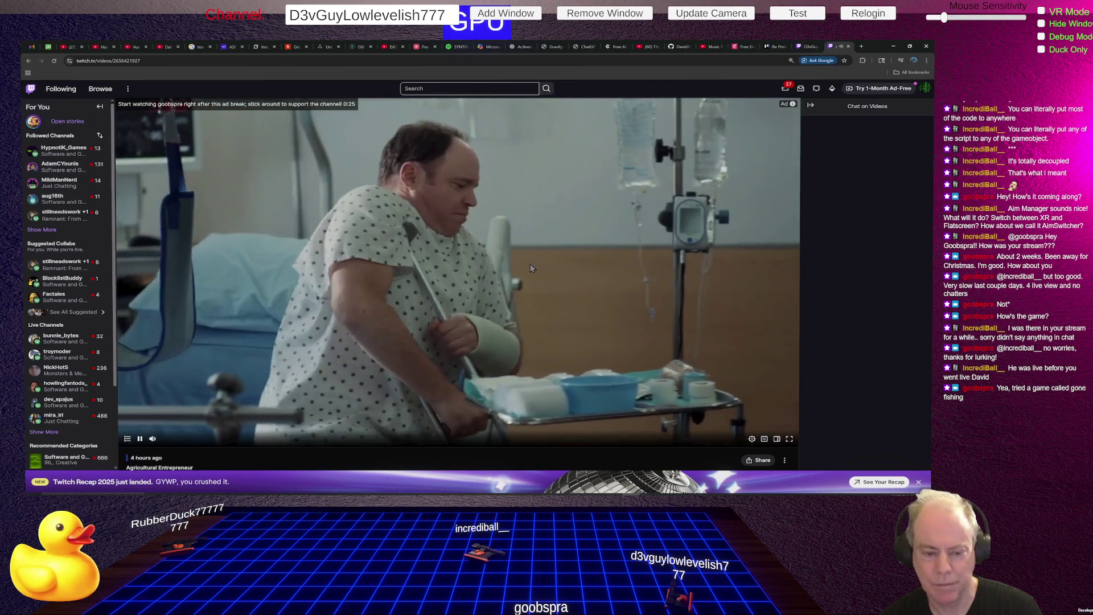
mouse_move(157, 440)
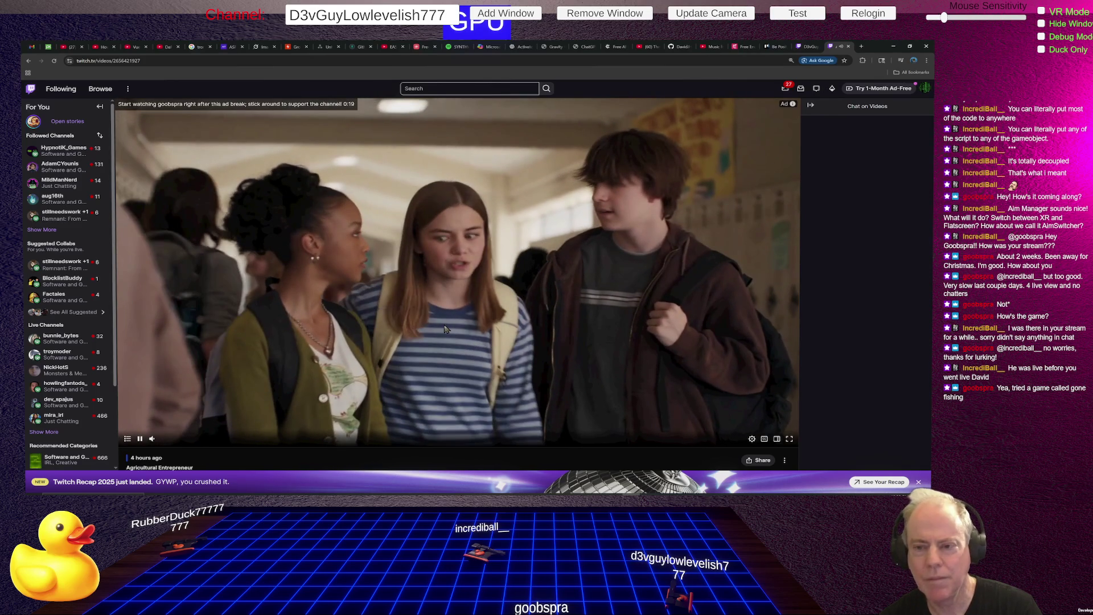
key("alt+Tab")
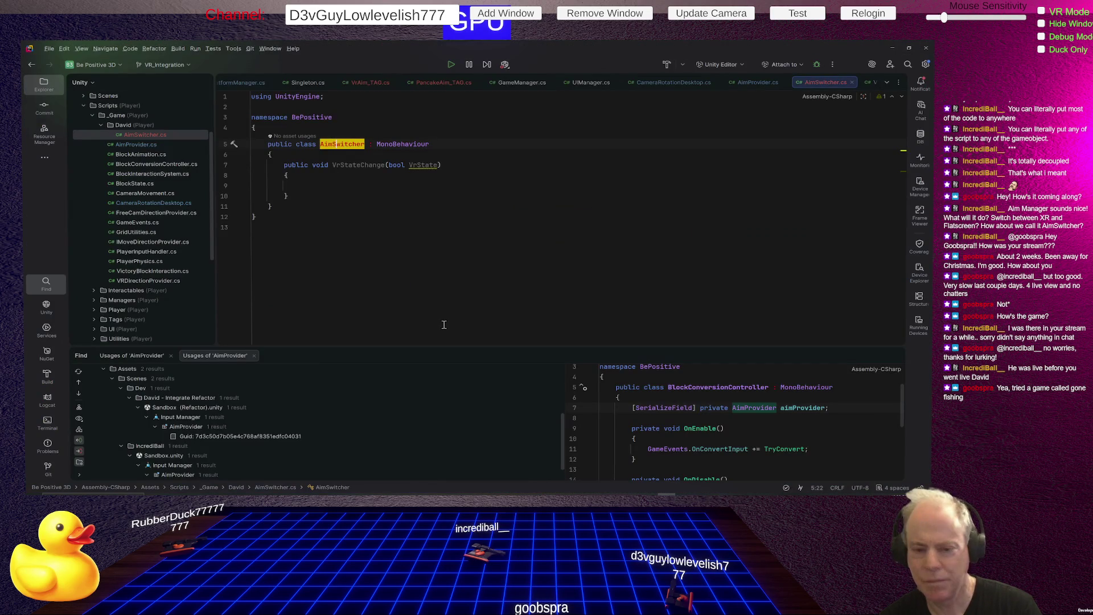
- Put the cursor at the end of VrStateChange, then switch to the Unity editor
left_click(439, 196)
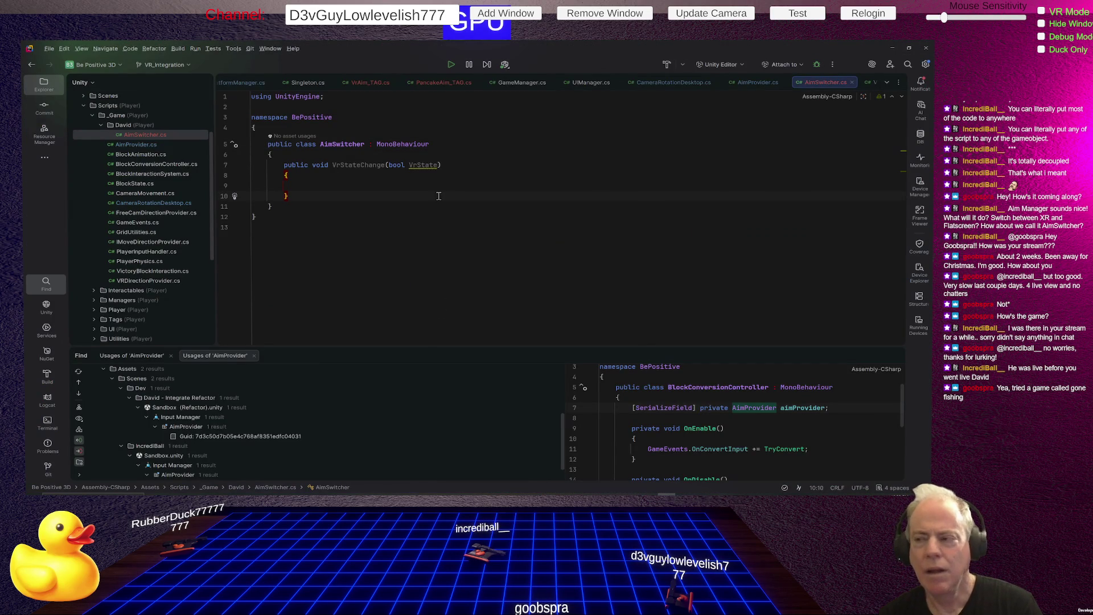
key("alt+Tab")
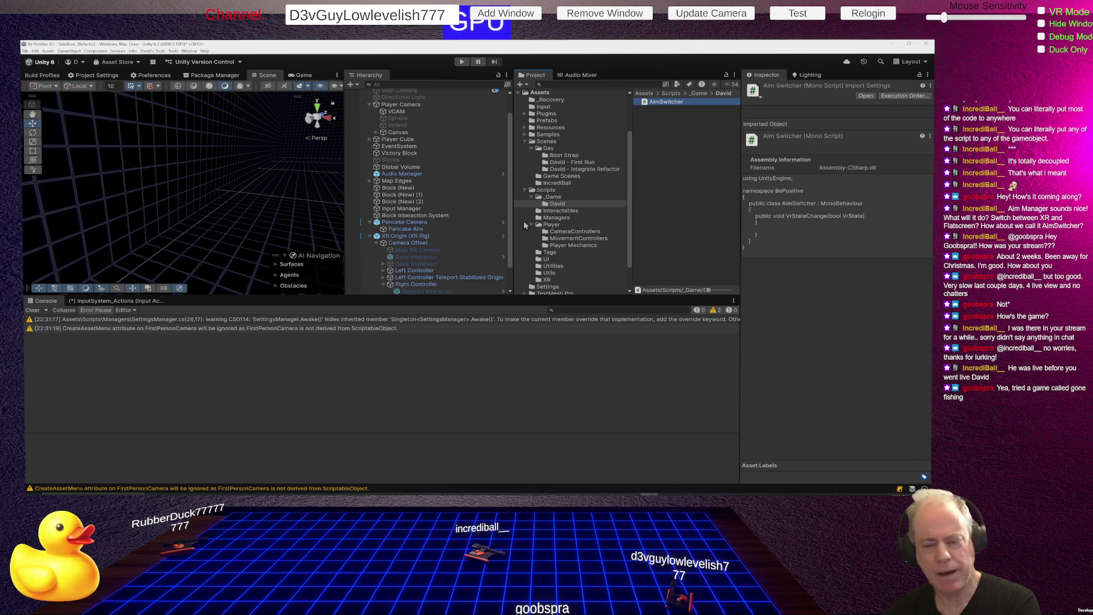
- Cycle the open windows from Unity back to the Twitch broadcast in Chrome
key("alt+Tab")
key("alt+Tab")
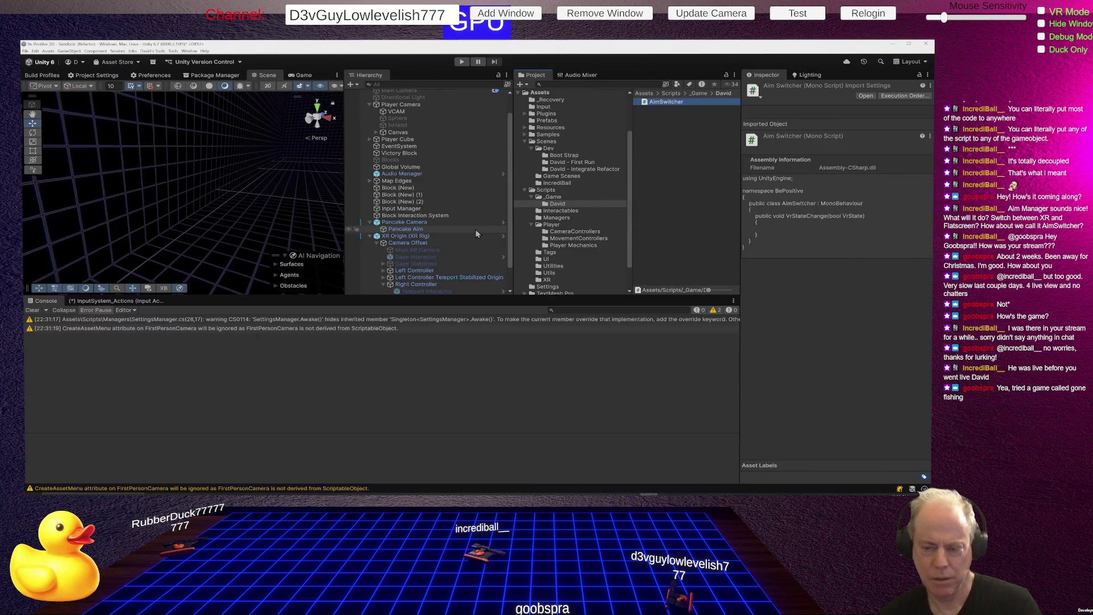
key("alt+Tab")
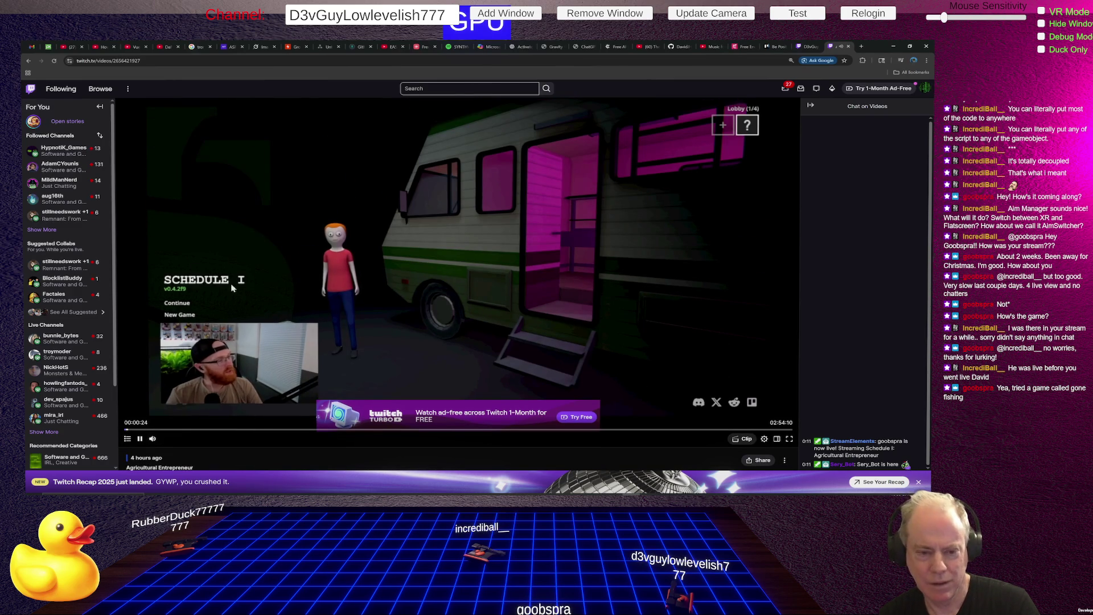
- Seek the Agricultural Entrepreneur broadcast to about 6 minutes, then to about 54 minutes
left_click(148, 430)
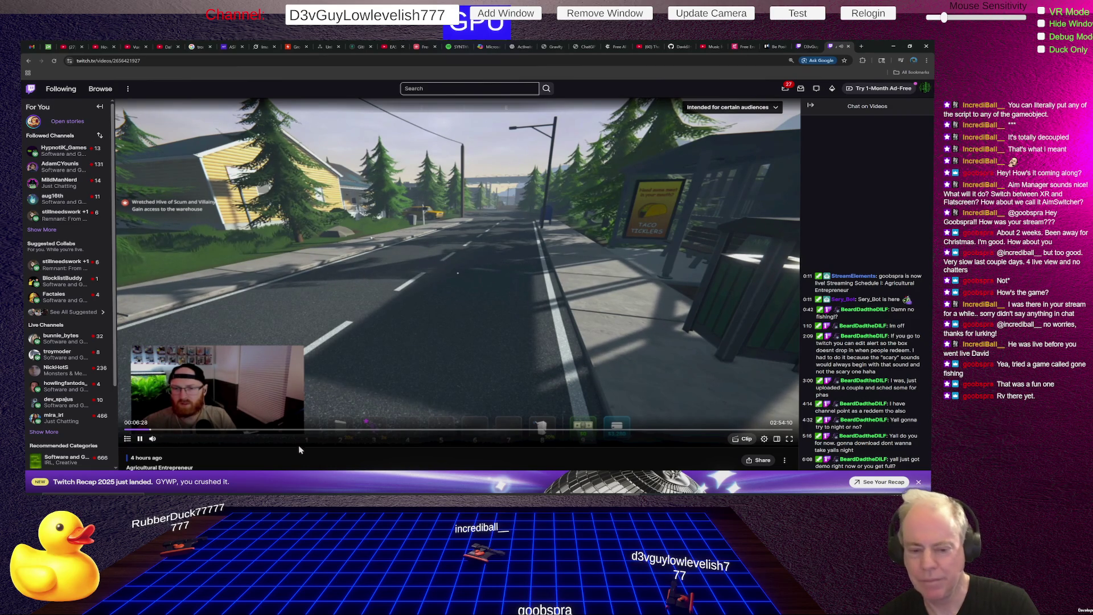
left_click(333, 433)
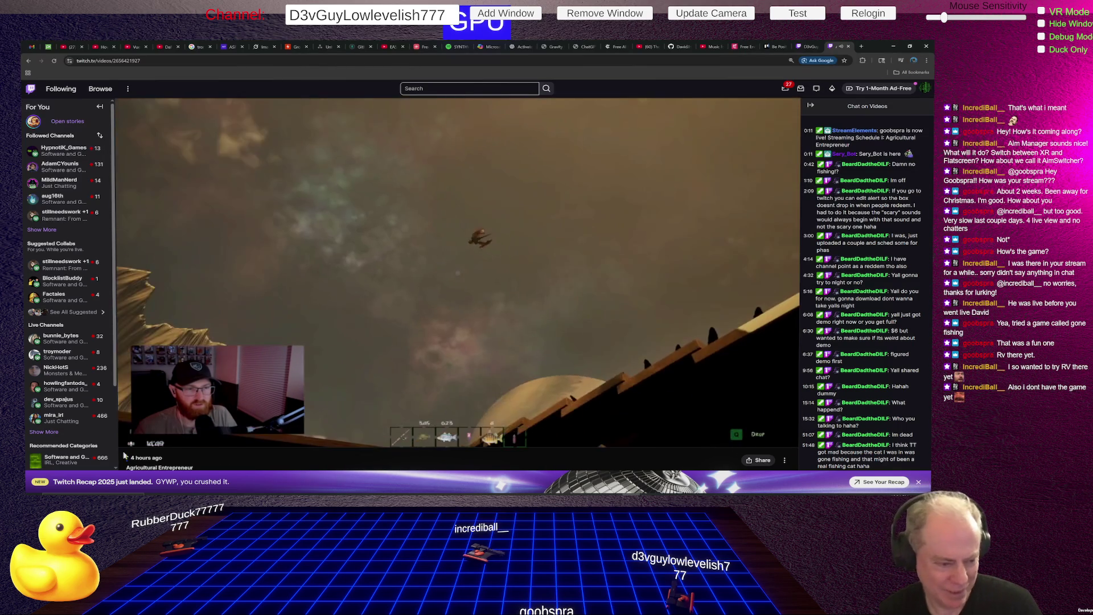
- Leave the broadcast for Unity, scroll its Hierarchy, then return to AimSwitcher.cs in Rider
mouse_move(152, 440)
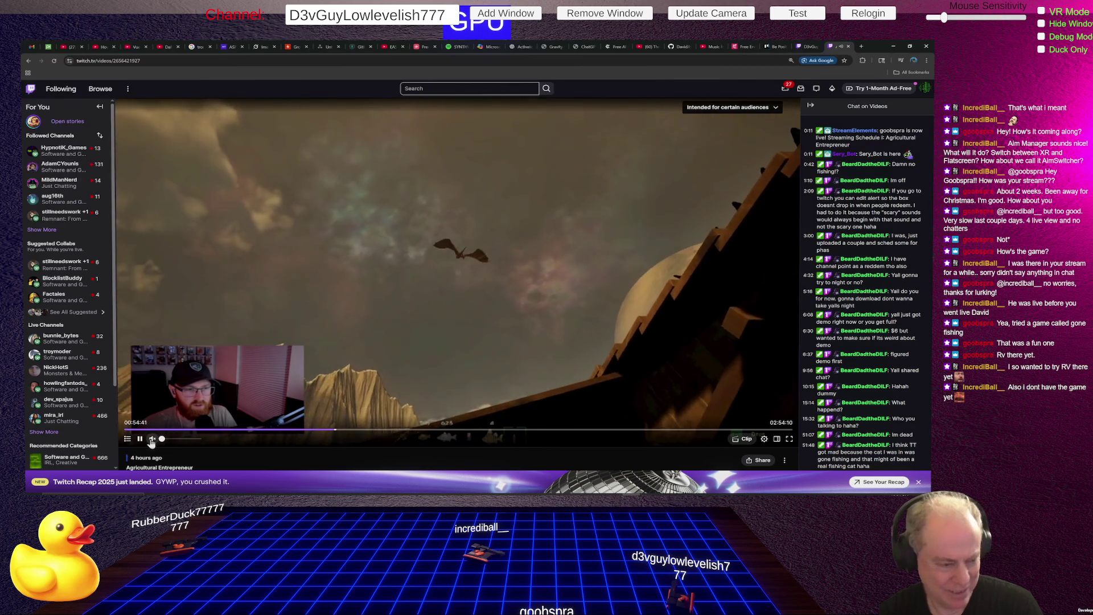
key("alt+Tab")
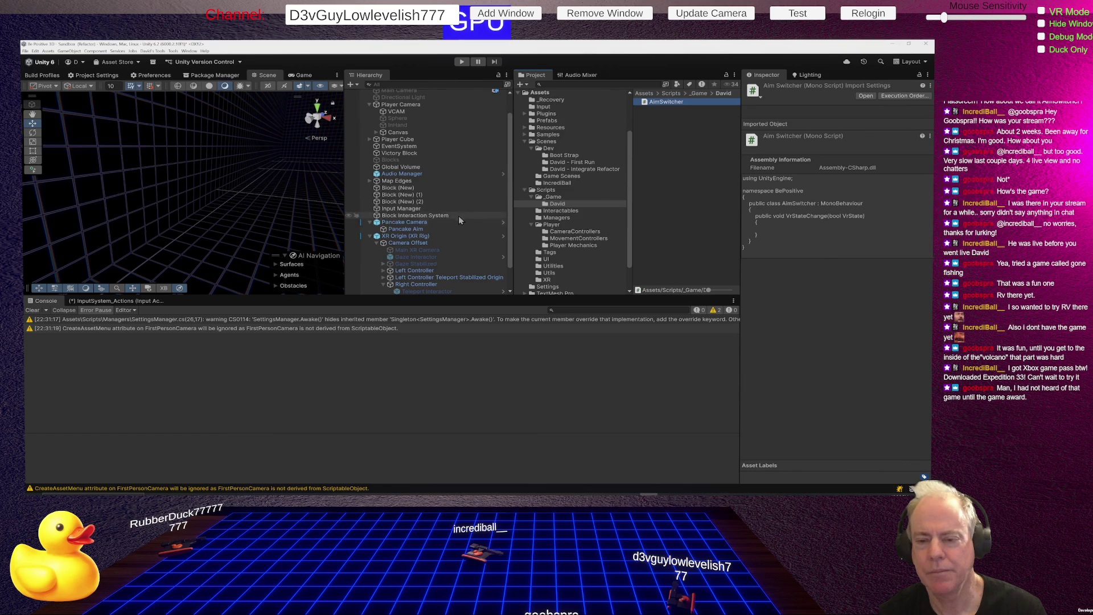
scroll(455, 224, "down", 2)
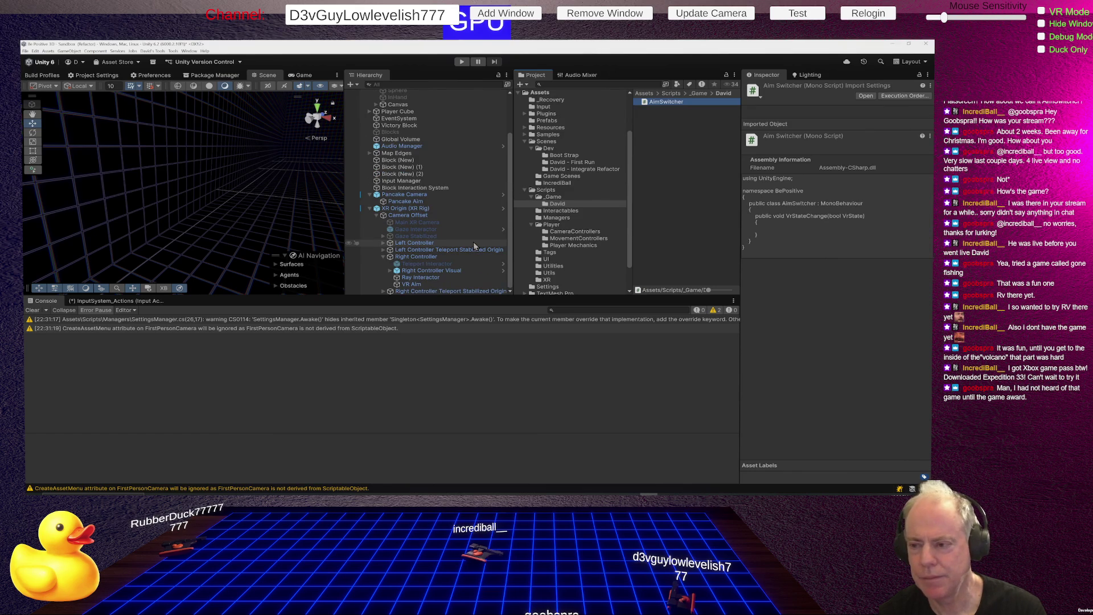
key("alt+Tab")
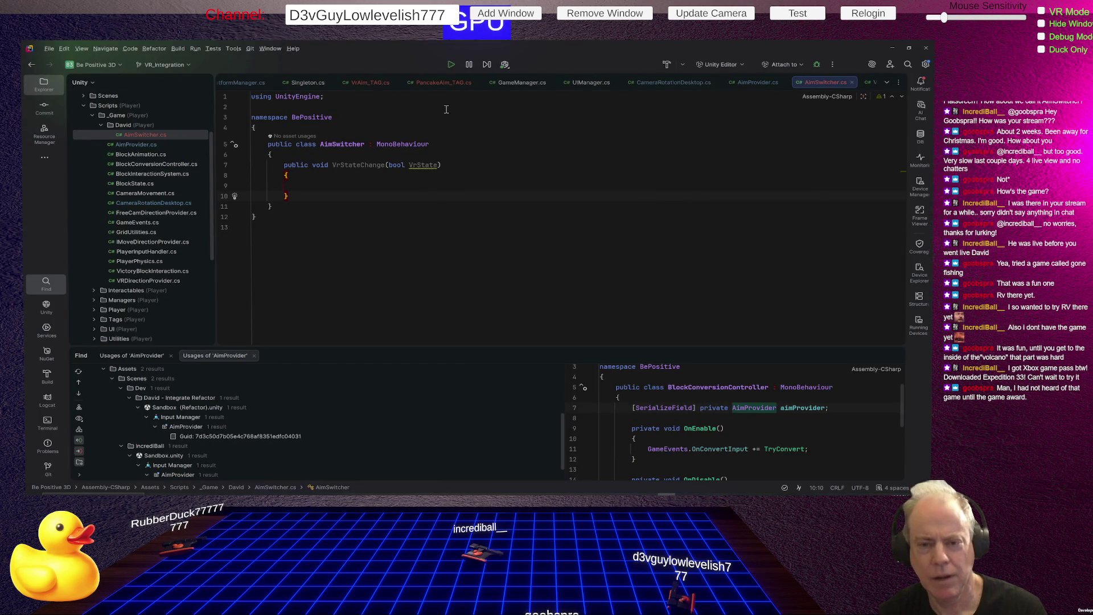
- Insert a blank line after the AimSwitcher class's opening brace on line 6
left_click(377, 154)
key("Return")
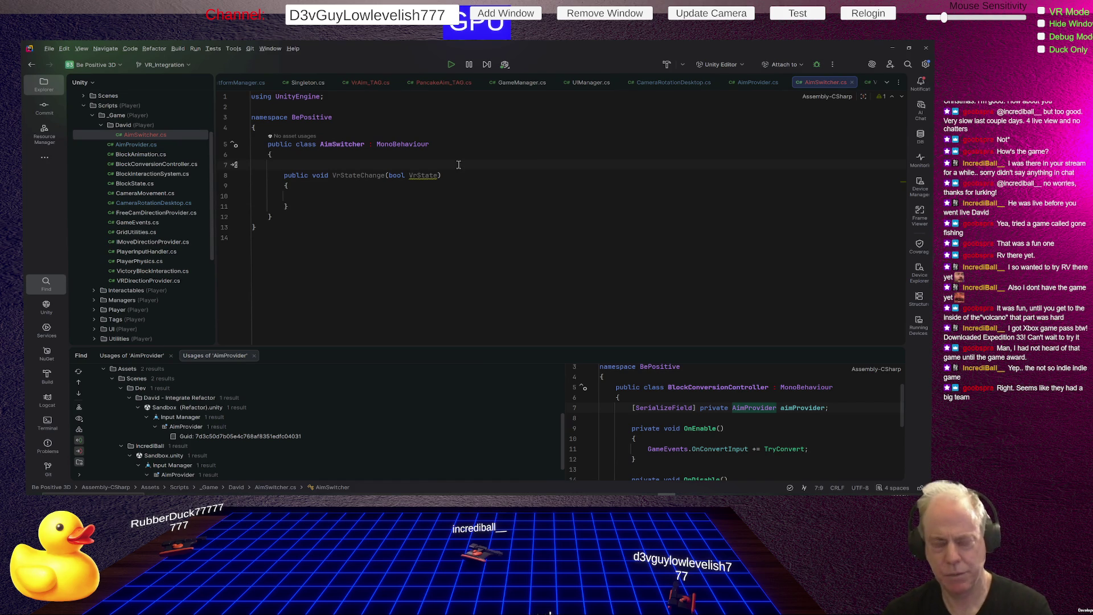
- Add a Start() method assigning crossPlatformManager = Utils.GetPseudoSingleton<CrossPlatformManager>()
type("ster")
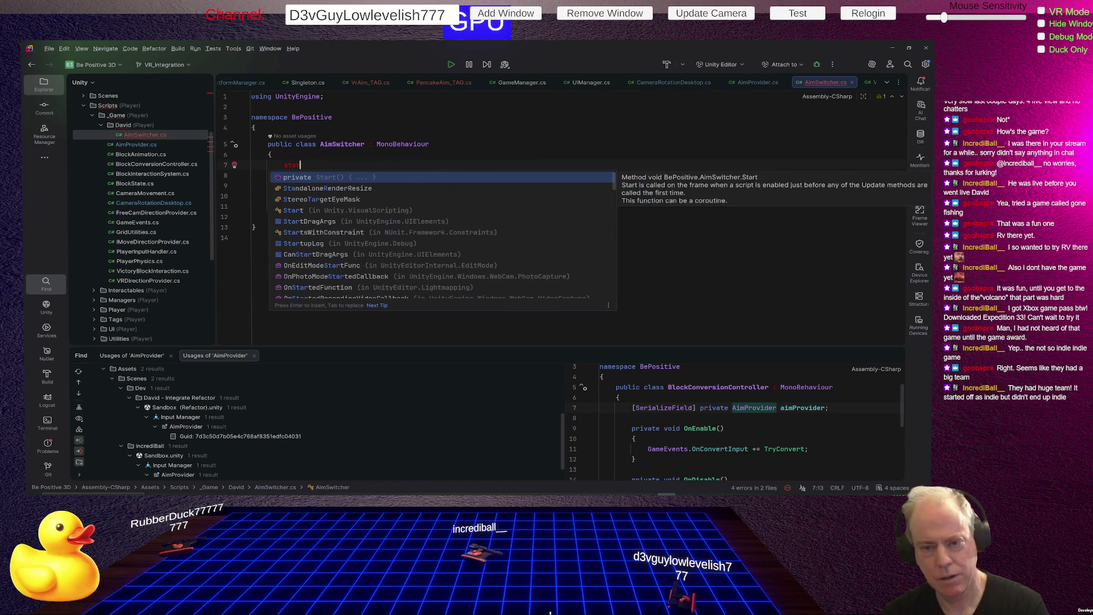
key("Return")
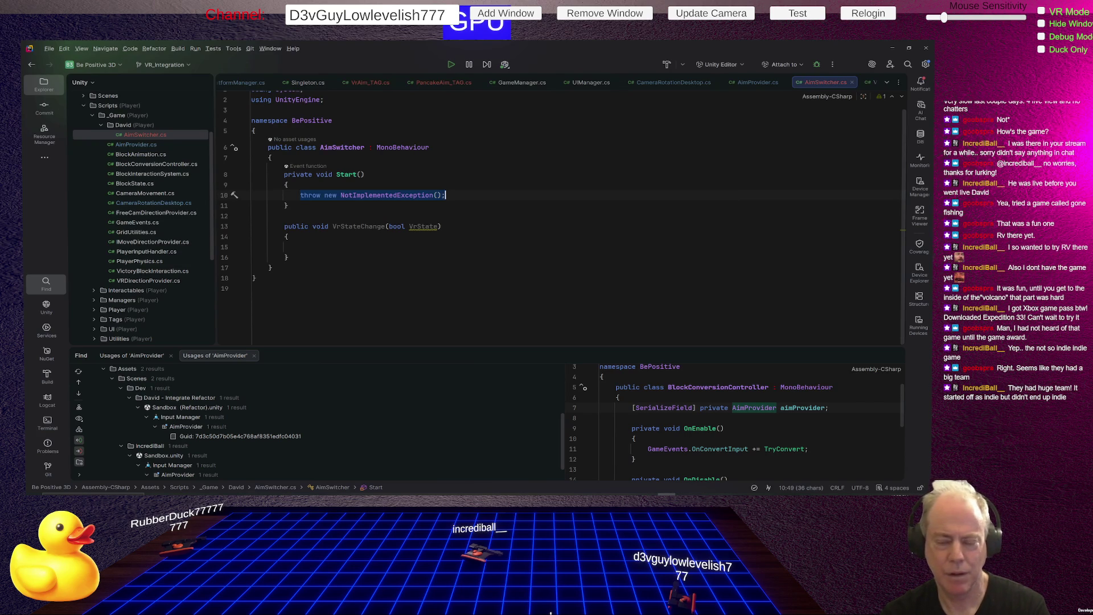
type("cro")
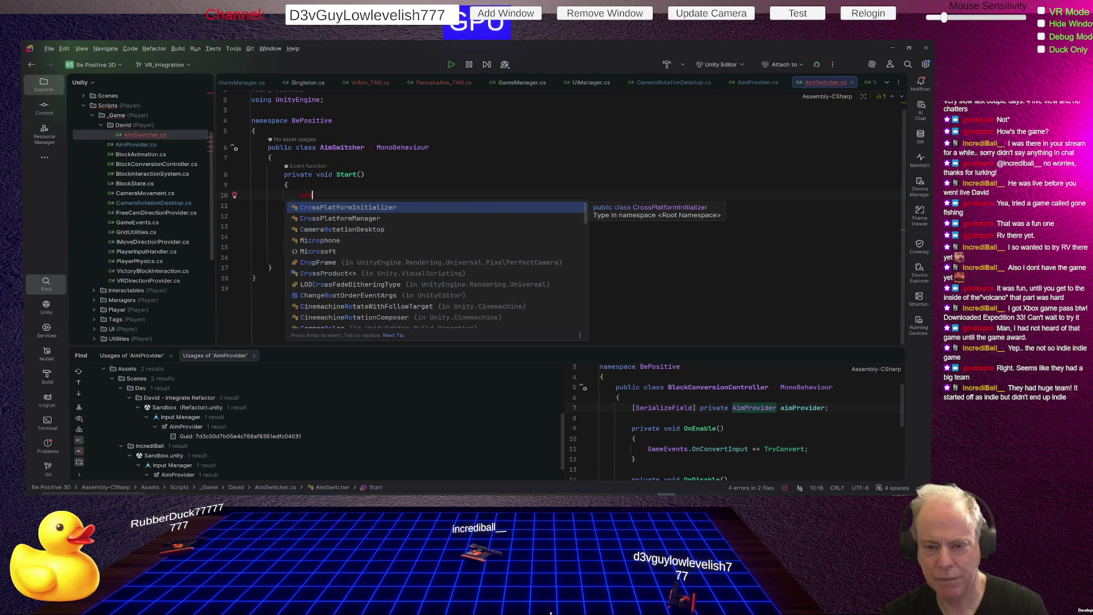
key("Down")
key("Return")
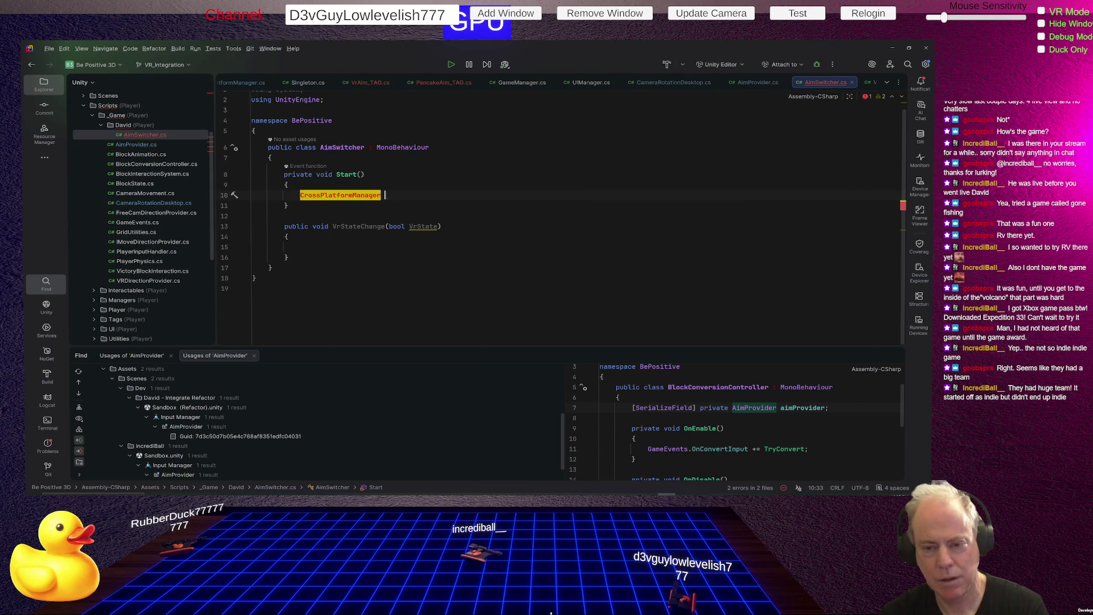
key("Return")
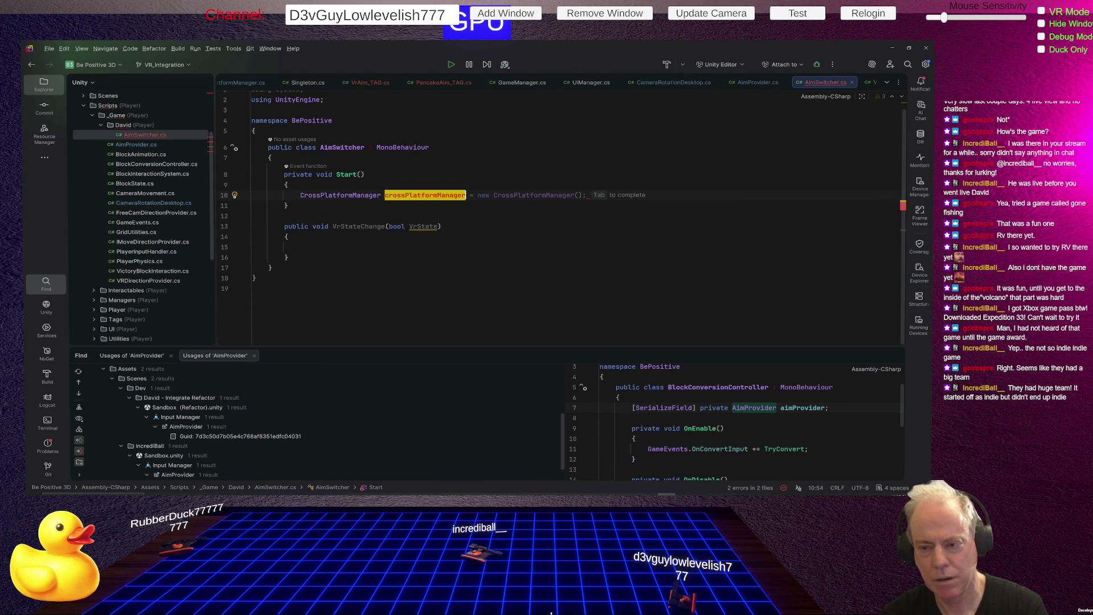
type(" =")
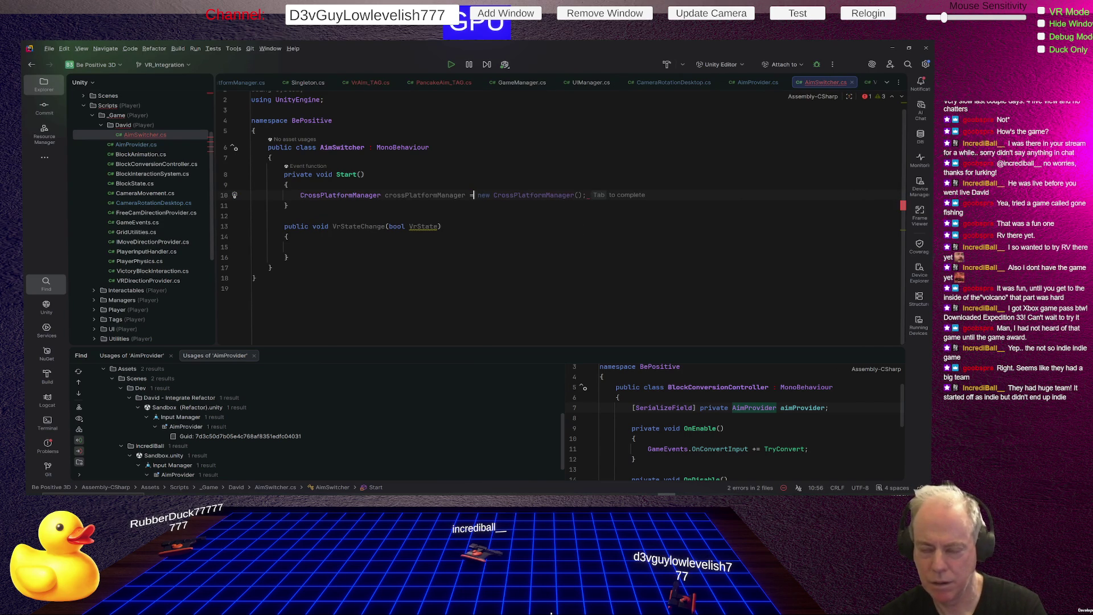
type(" Utils.")
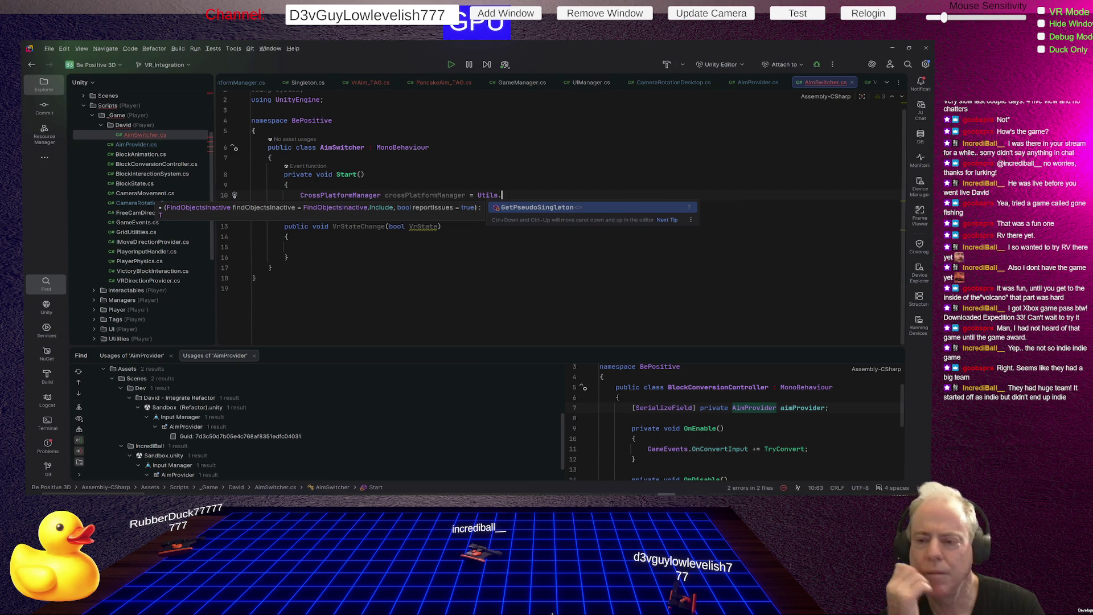
key("Return")
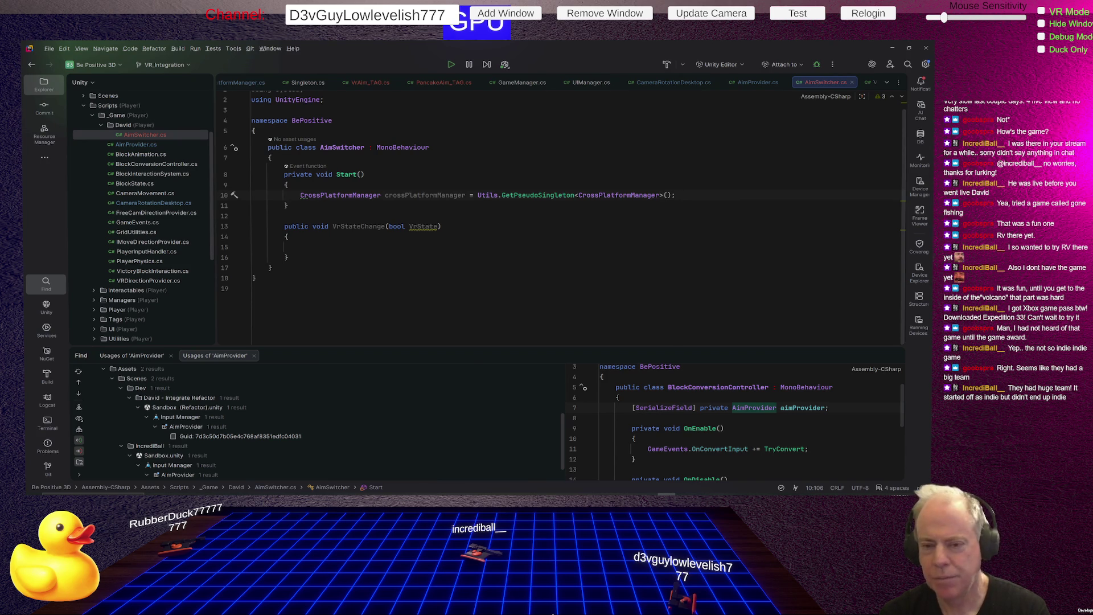
key("Return")
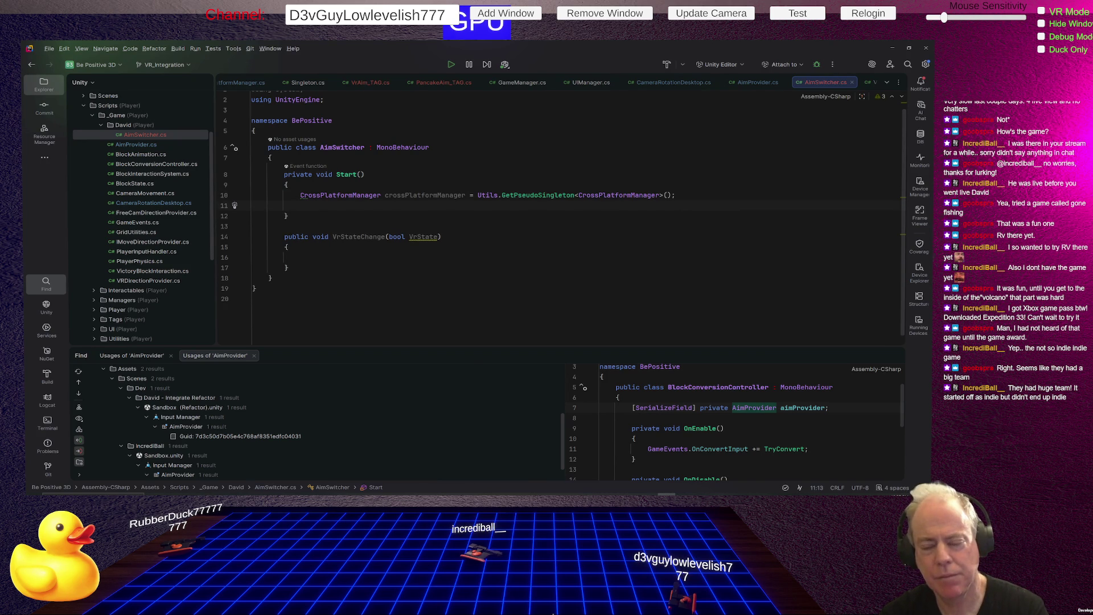
- Add crossPlatformManager.VrActiveEvent.AddListener(VrStateChange); to Start()
type("cro")
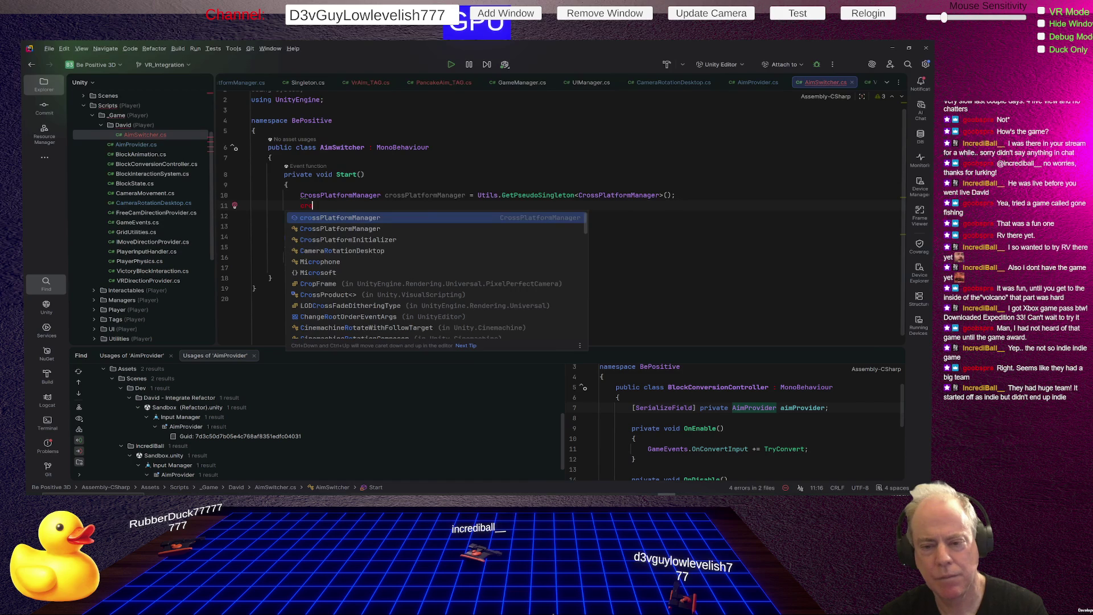
key("Return")
type(".")
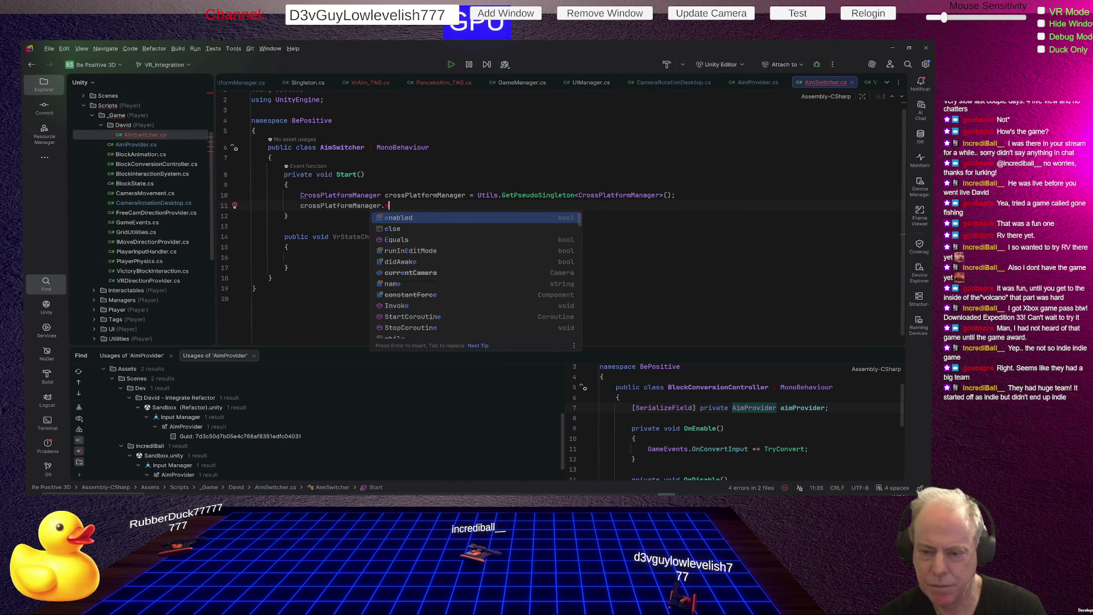
type("ev")
key("Down")
key("Return")
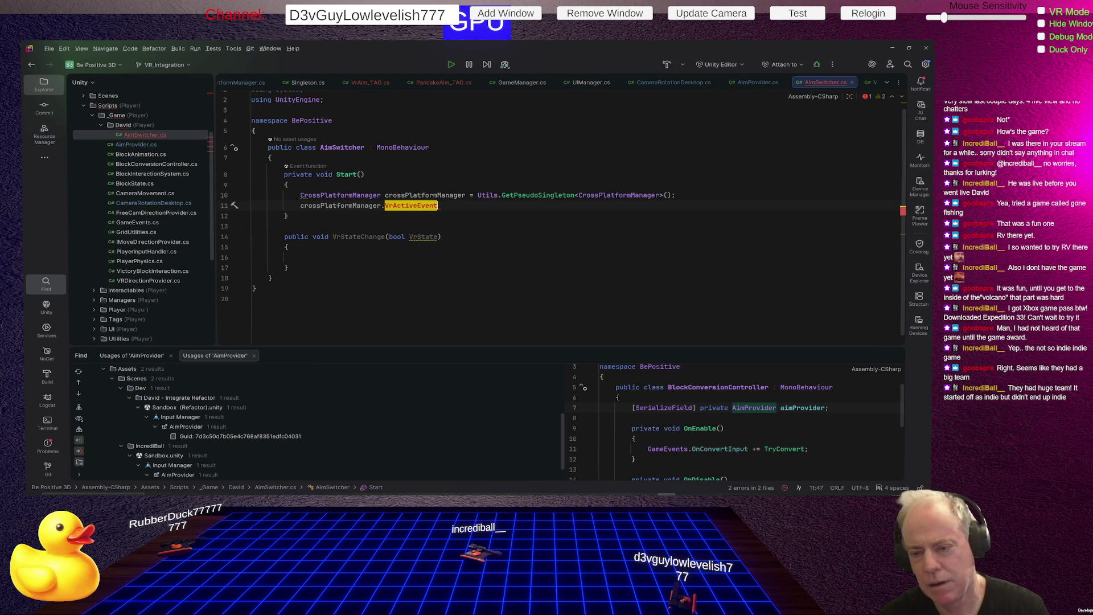
type(".")
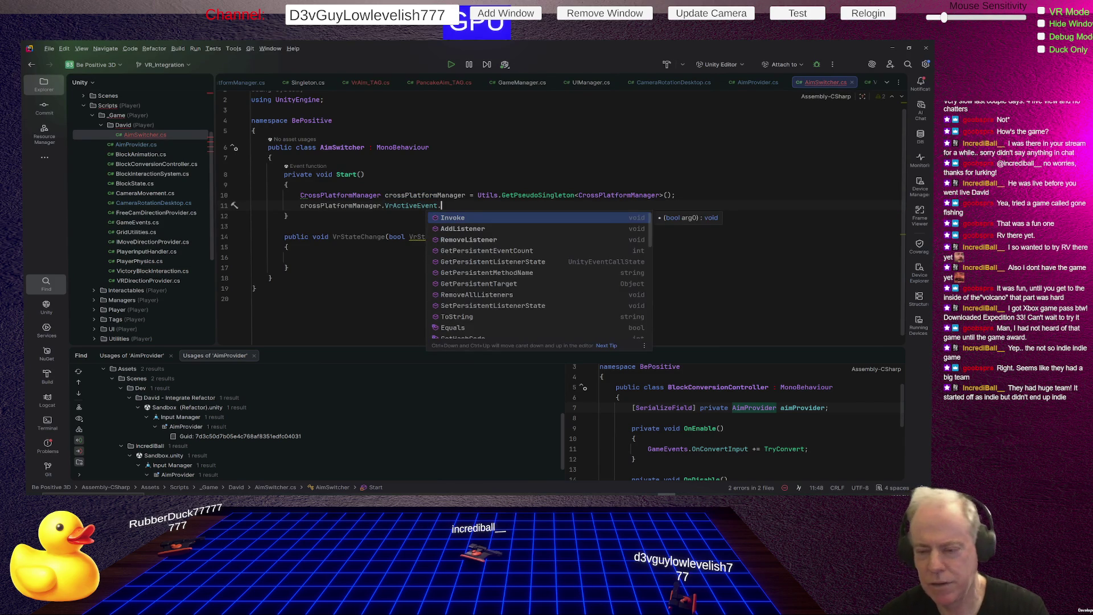
key("Down")
key("Return")
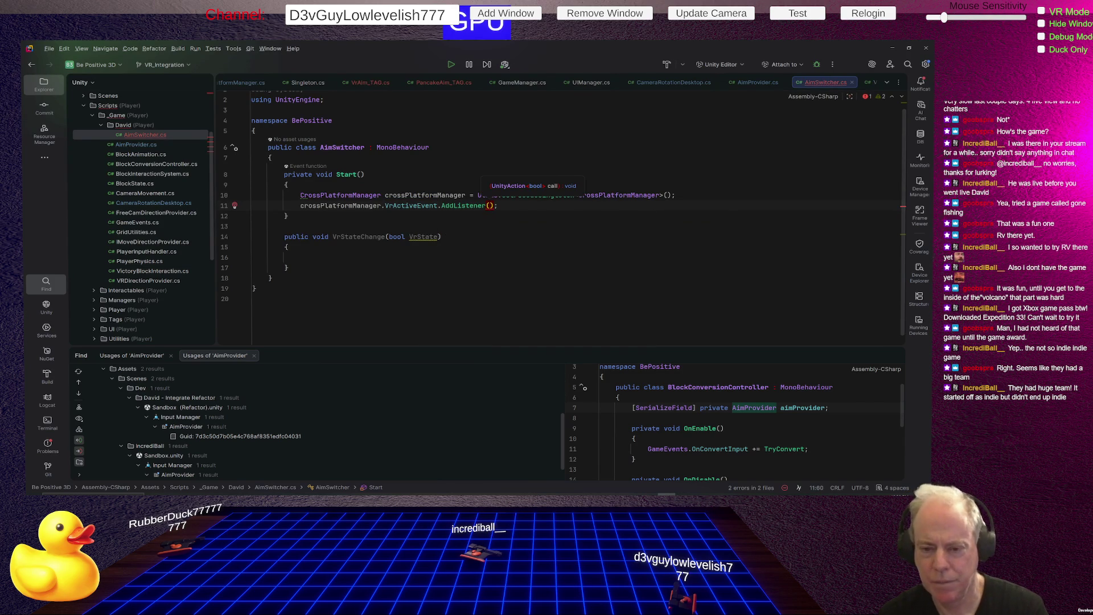
type("Vr")
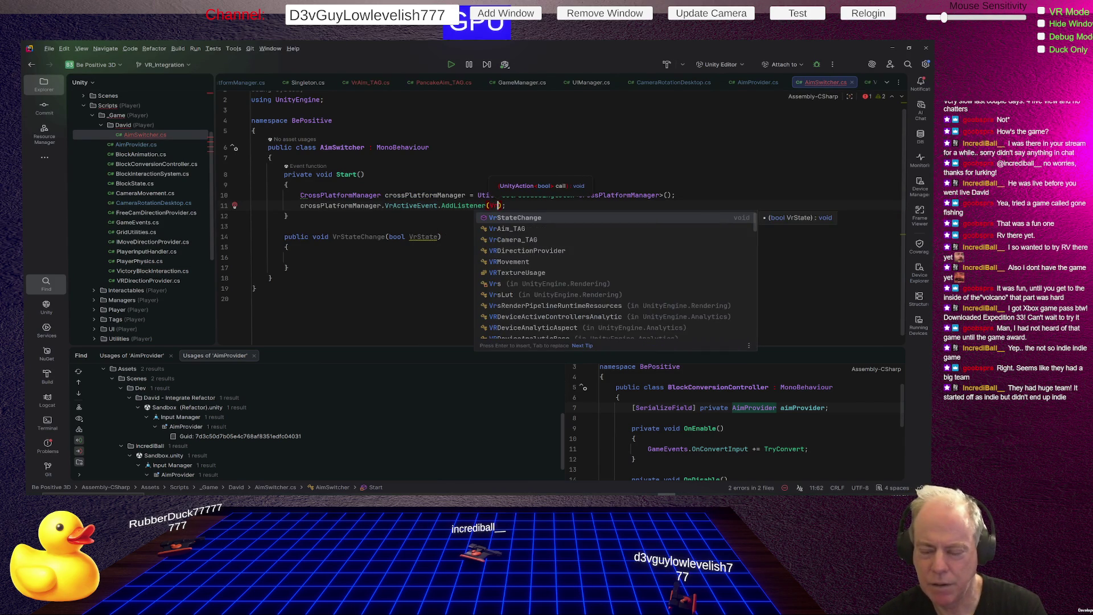
key("Return")
- Check where VrStateChange is used and look at the GetPseudoSingleton call
left_click(289, 216)
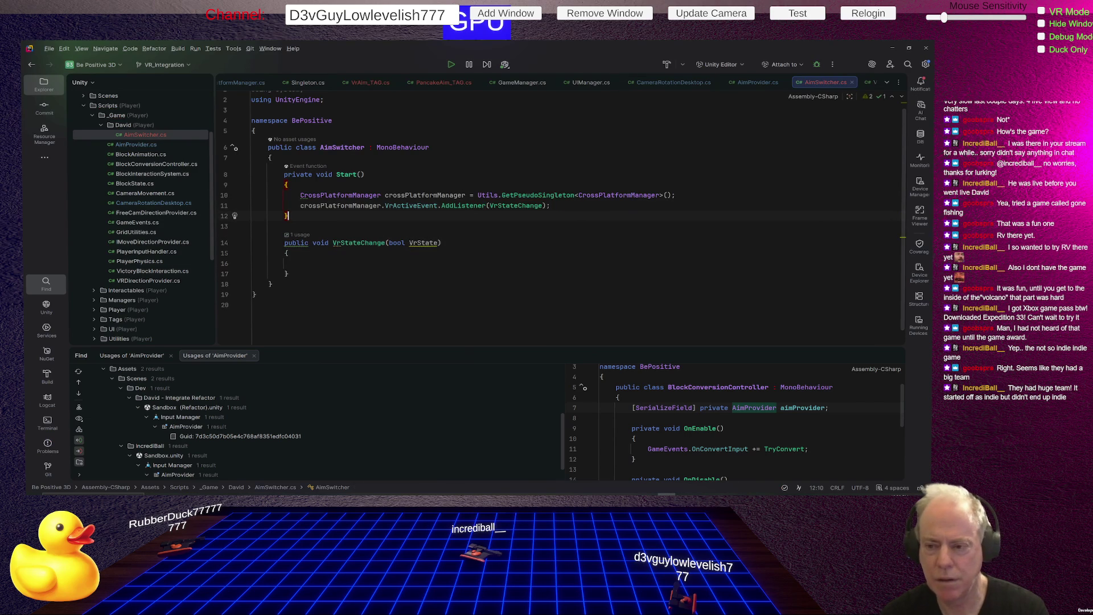
left_click(542, 205)
left_click(542, 195)
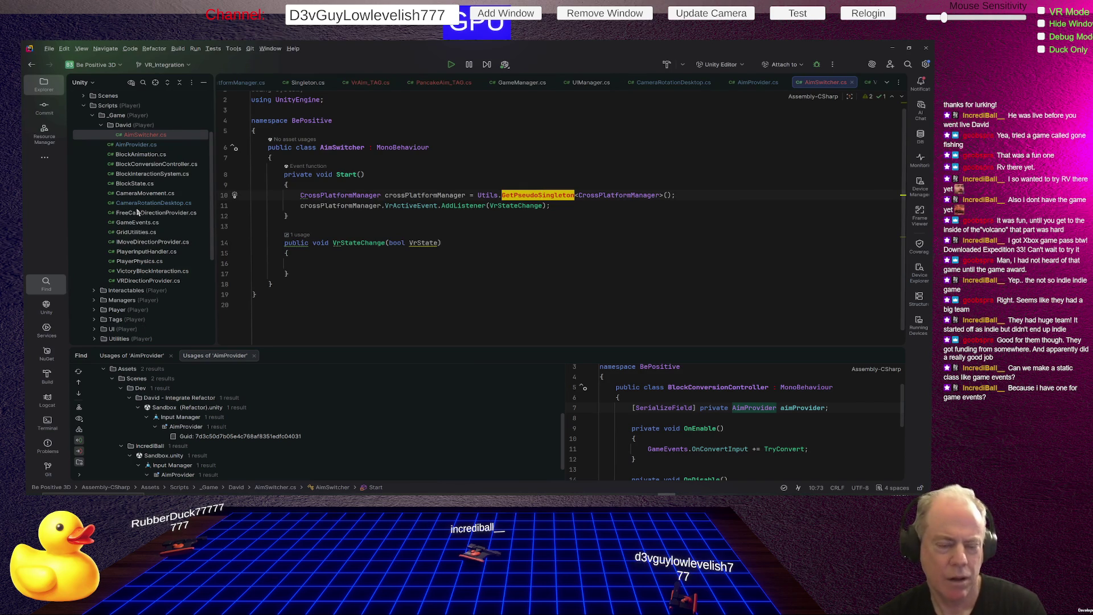
left_click(137, 213)
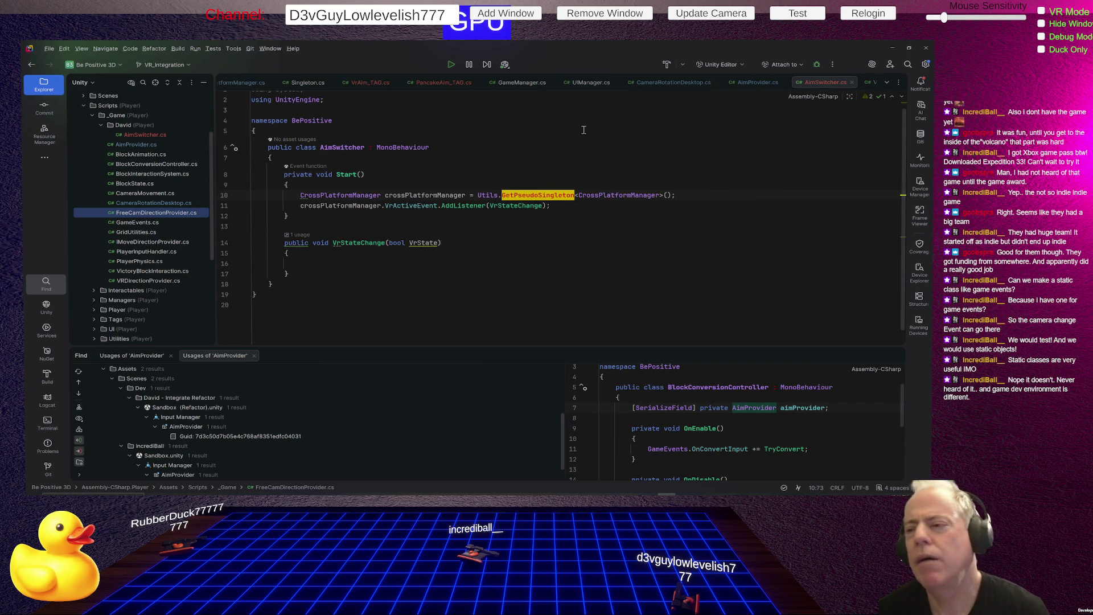
- Review the completed Start() with its GetPseudoSingleton assignment and VrActiveEvent listener
scroll(527, 236, "up", 1)
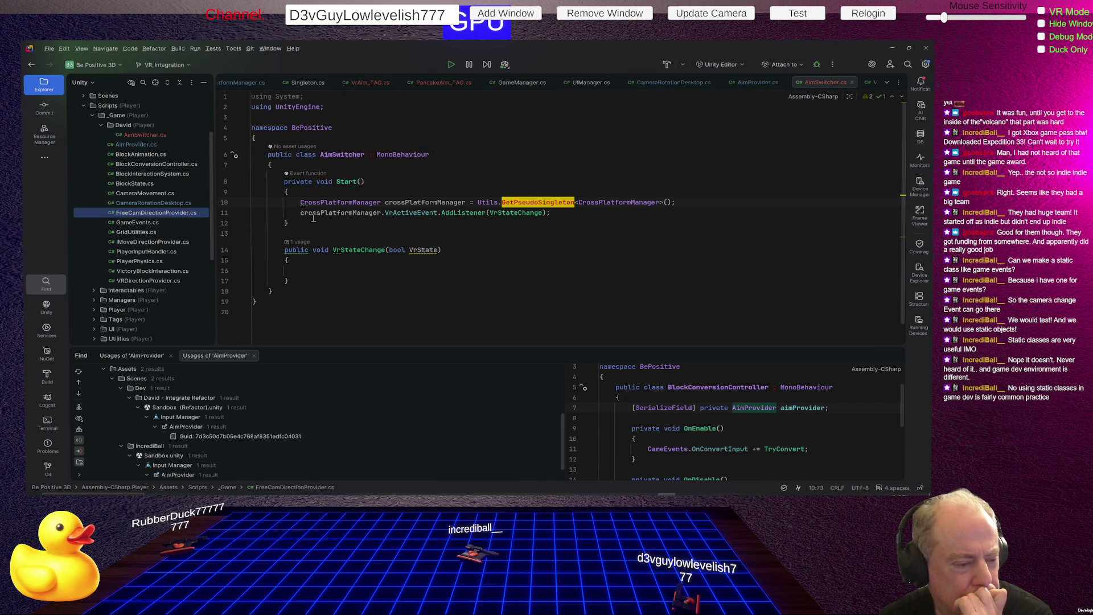
mouse_move(320, 202)
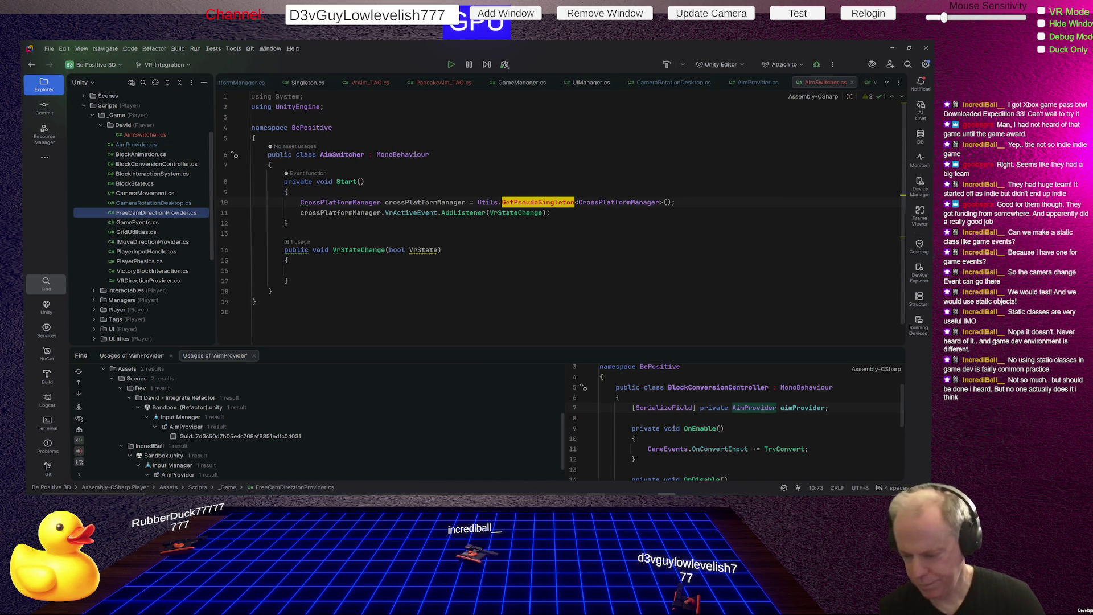
mouse_move(631, 493)
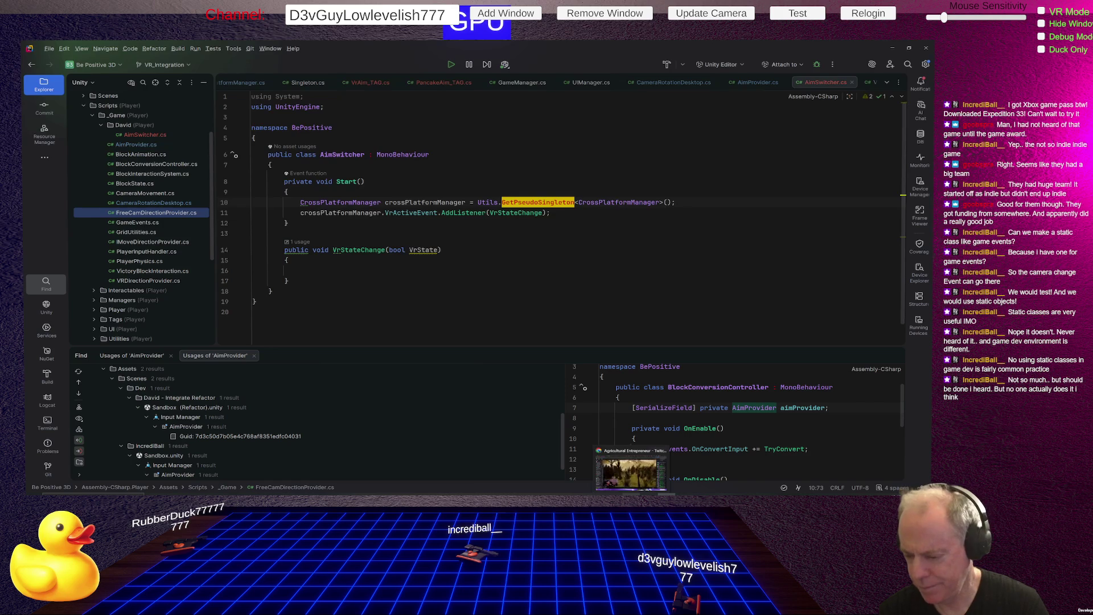
mouse_move(507, 493)
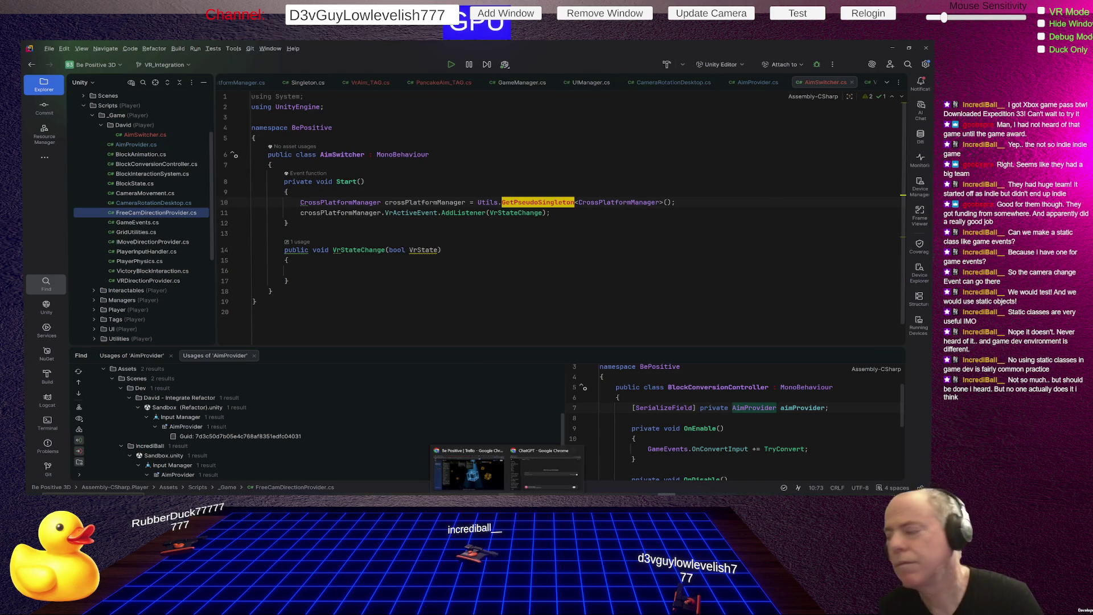
- In the ChatGPT window, finish and send the question 'Do Game developers do unit testing'
left_click(544, 470)
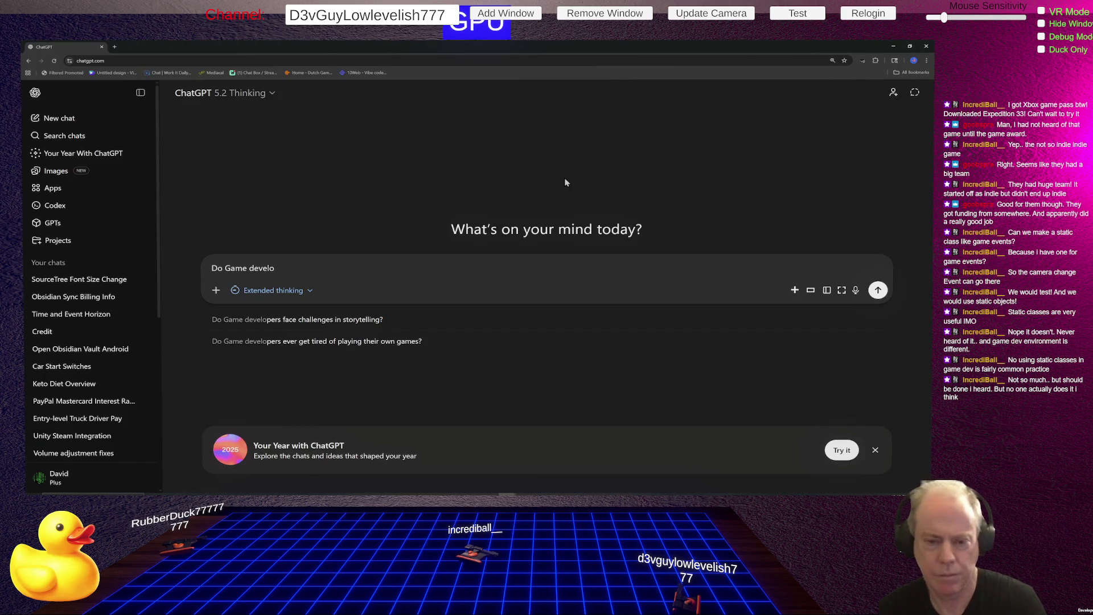
type("pers")
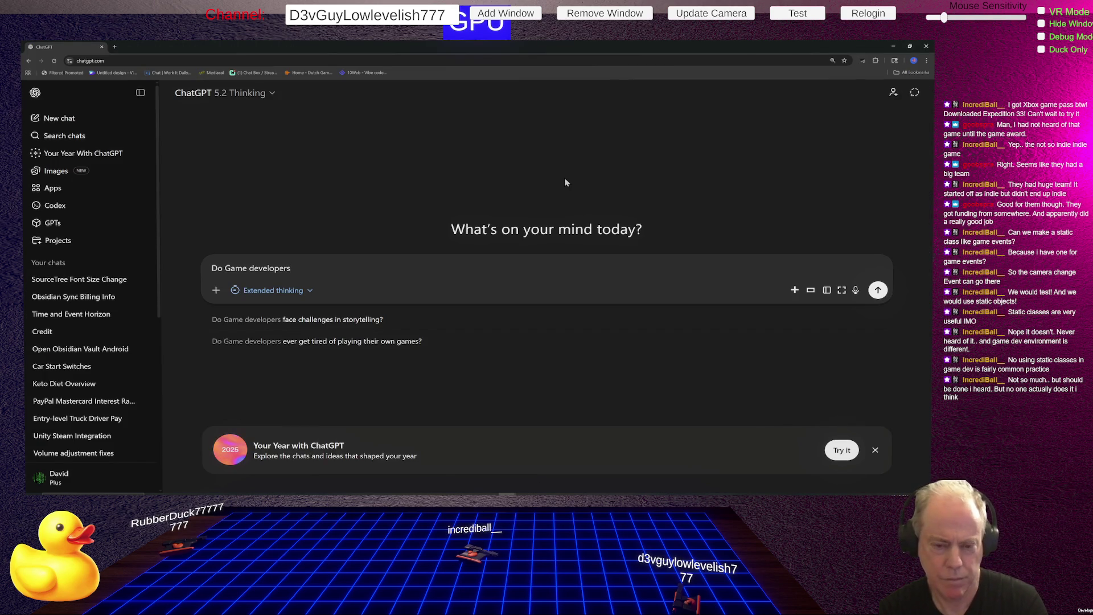
type(" do unit testing")
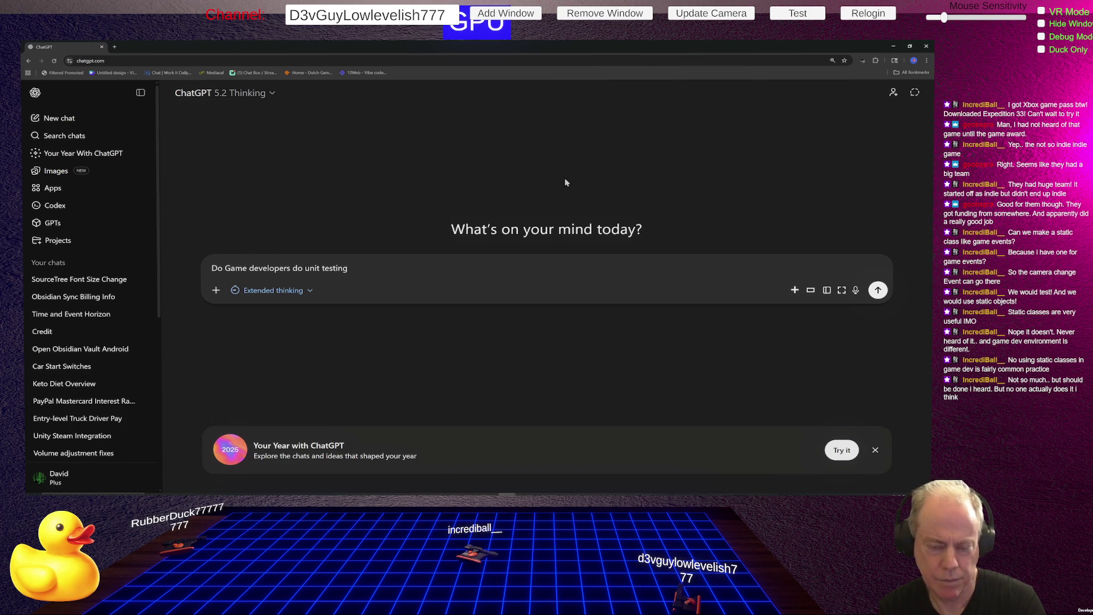
key("Return")
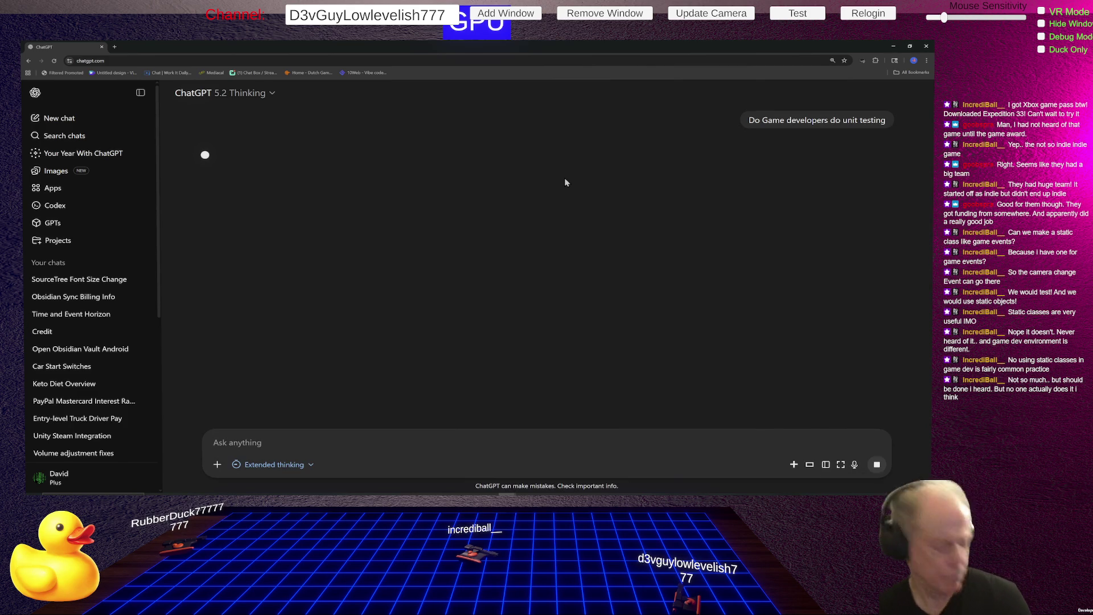